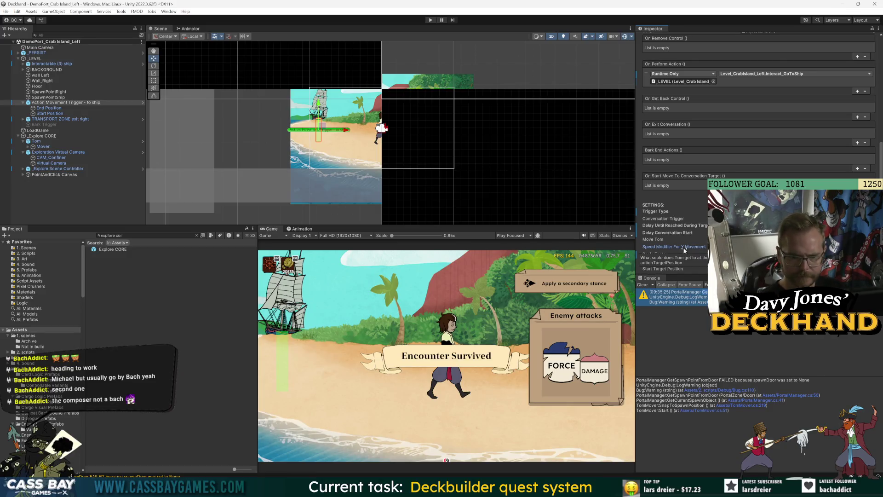
Play-test the game, walking Tom left along the beach and up to the ship to start the voyage
{"action": "left_click", "coordinate": [430, 20]}
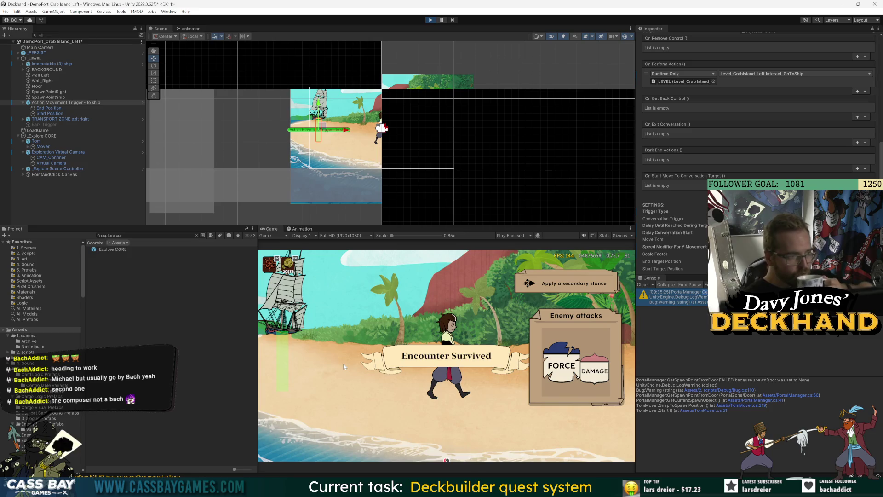
{"action": "left_click", "coordinate": [314, 391]}
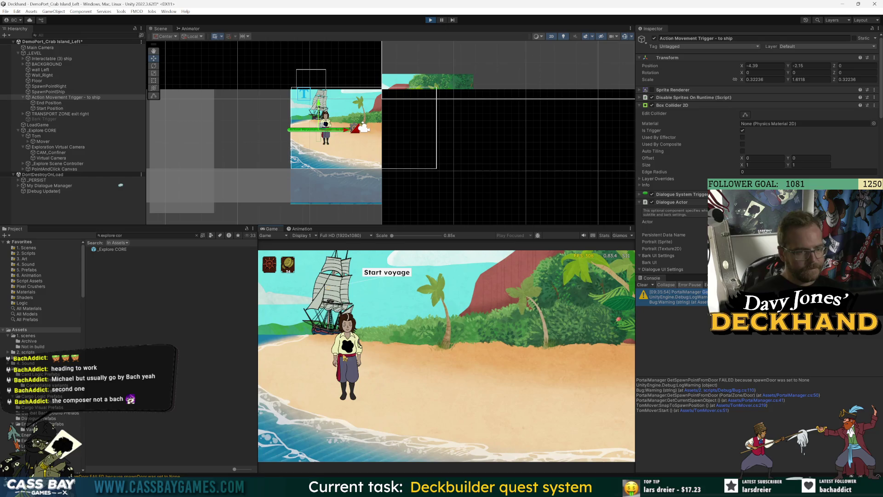
{"action": "left_click", "coordinate": [395, 272]}
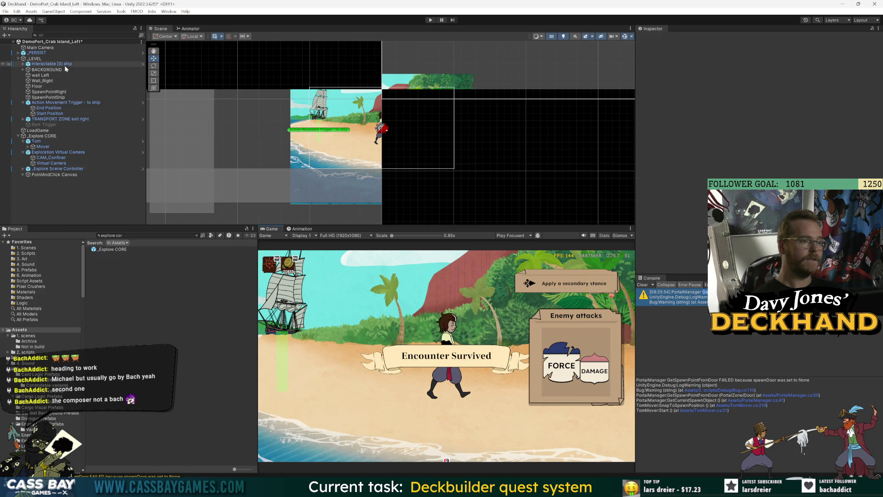
Select Tom > Mover > Animator and open its TomAnimation script in Visual Studio
{"action": "left_click", "coordinate": [37, 141]}
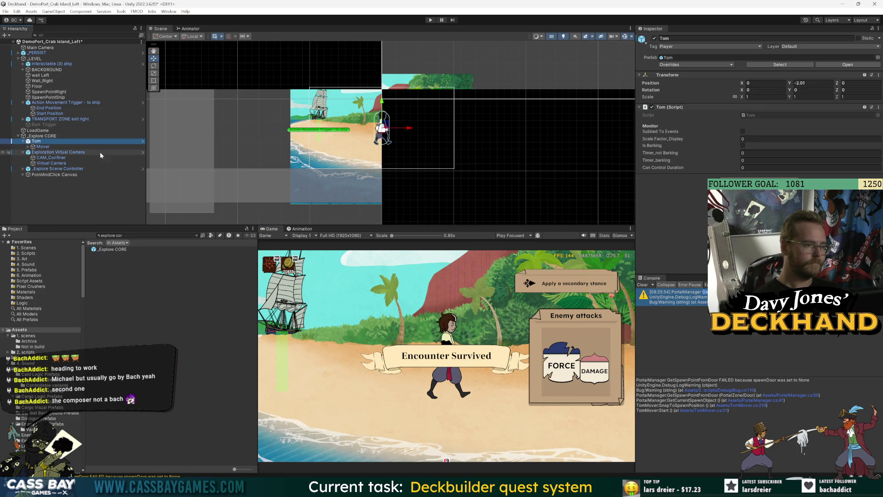
{"action": "left_click", "coordinate": [81, 204]}
{"action": "left_click", "coordinate": [28, 147]}
{"action": "left_click", "coordinate": [46, 147]}
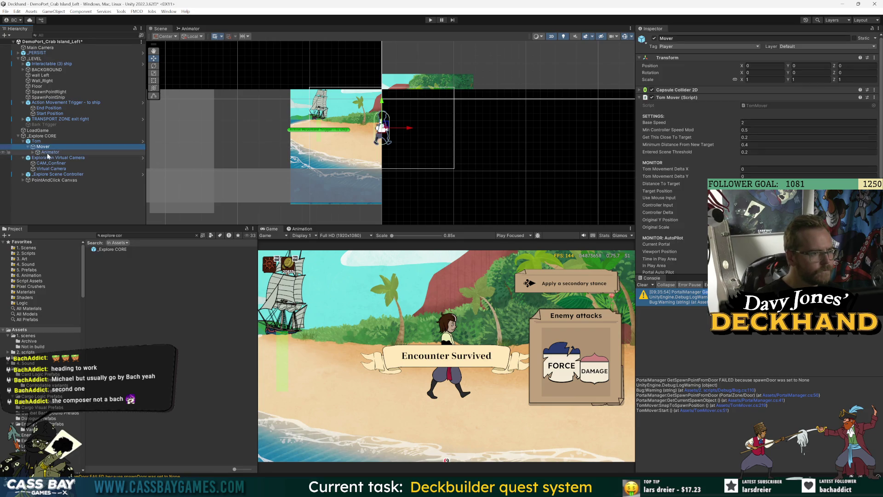
{"action": "left_click", "coordinate": [49, 153]}
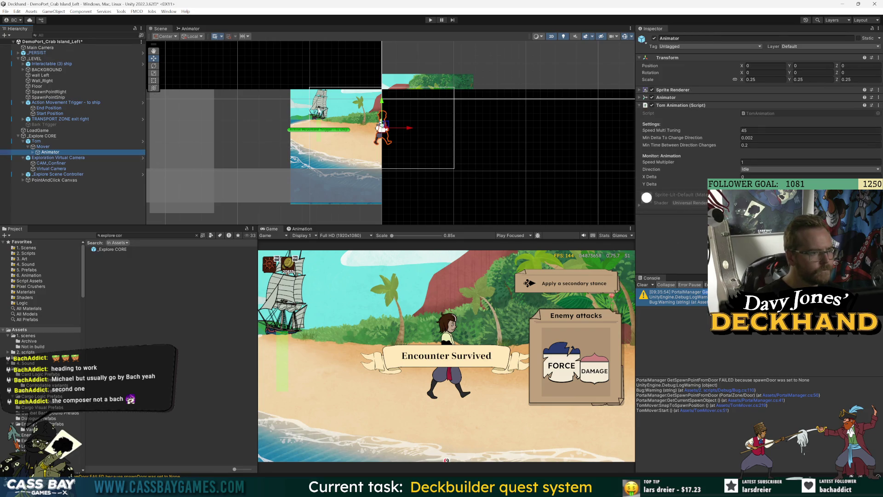
{"action": "left_click", "coordinate": [755, 111]}
{"action": "double_click", "coordinate": [755, 111]}
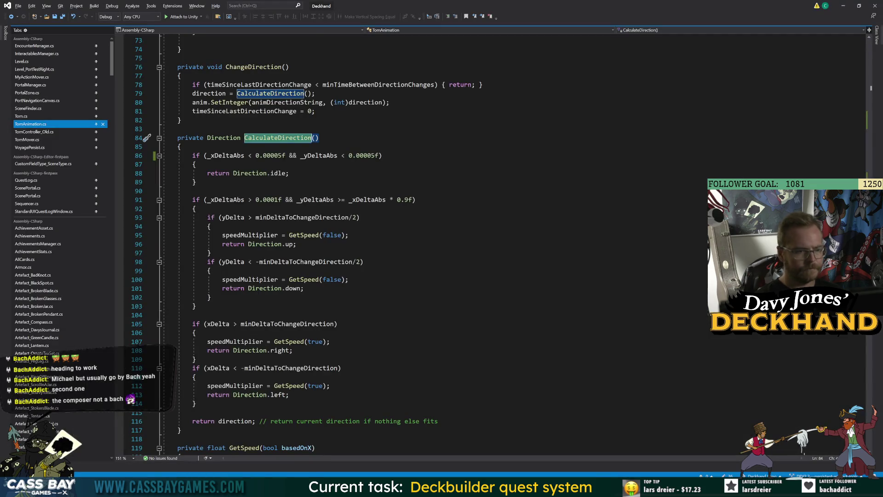
Delete ' / Tom._scaleFactor' so line 122 returns _yDeltaAbs * speedMultiTuning, save, and return to Unity
{"action": "scroll", "coordinate": [460, 230], "scroll_direction": "down", "scroll_amount": 10}
{"action": "scroll", "coordinate": [460, 230], "scroll_direction": "up", "scroll_amount": 5}
{"action": "left_click", "coordinate": [319, 146]}
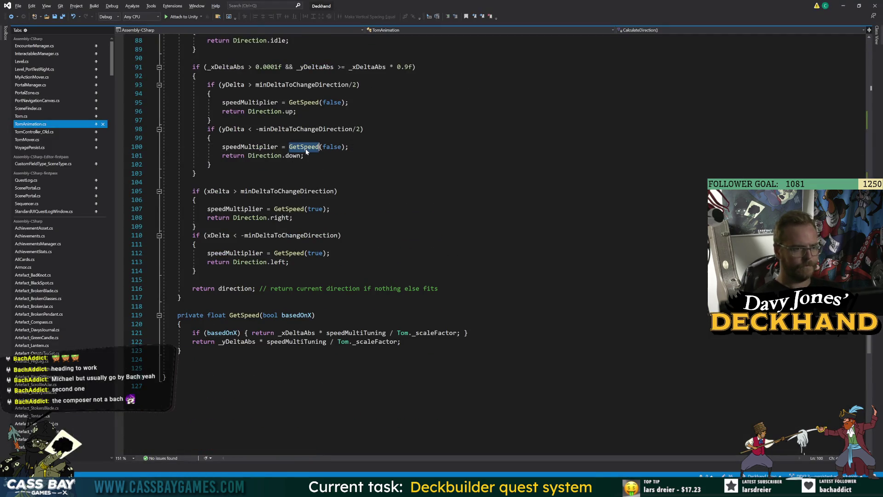
{"action": "left_click", "coordinate": [180, 350]}
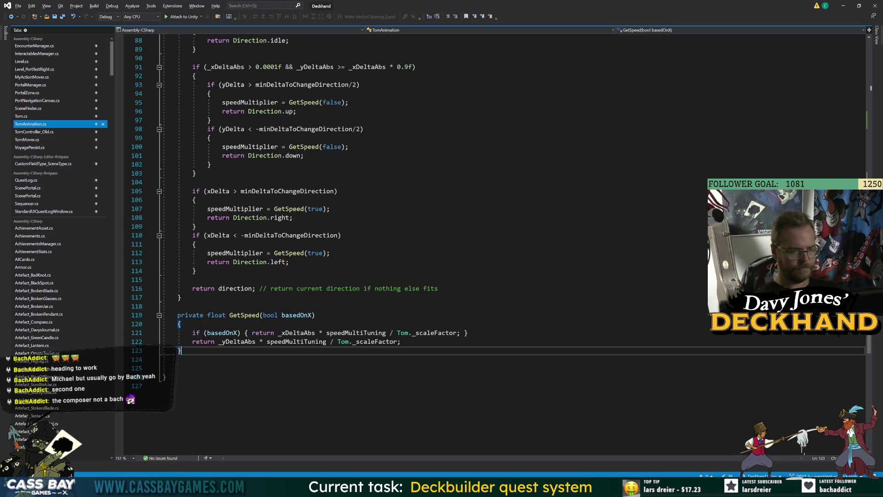
{"action": "left_click", "coordinate": [255, 341]}
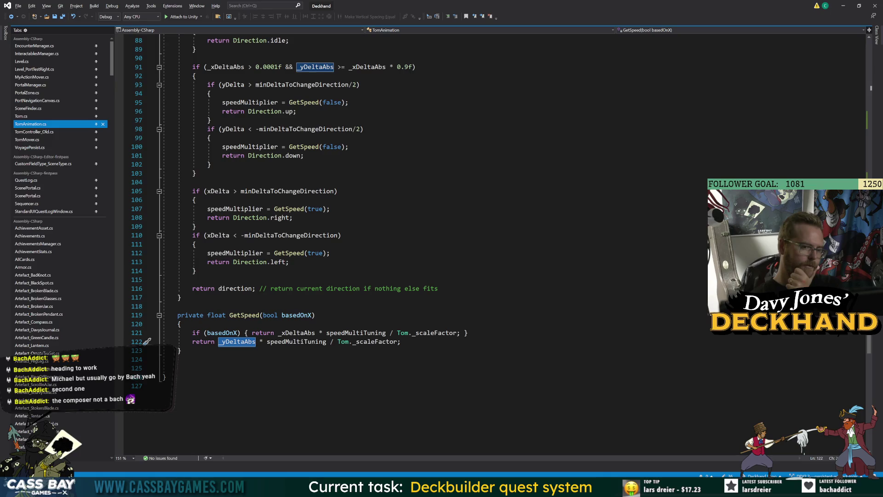
{"action": "left_click", "coordinate": [399, 341]}
{"action": "key", "text": "BackSpace"}
{"action": "key", "text": "BackSpace"}
{"action": "key", "text": "BackSpace"}
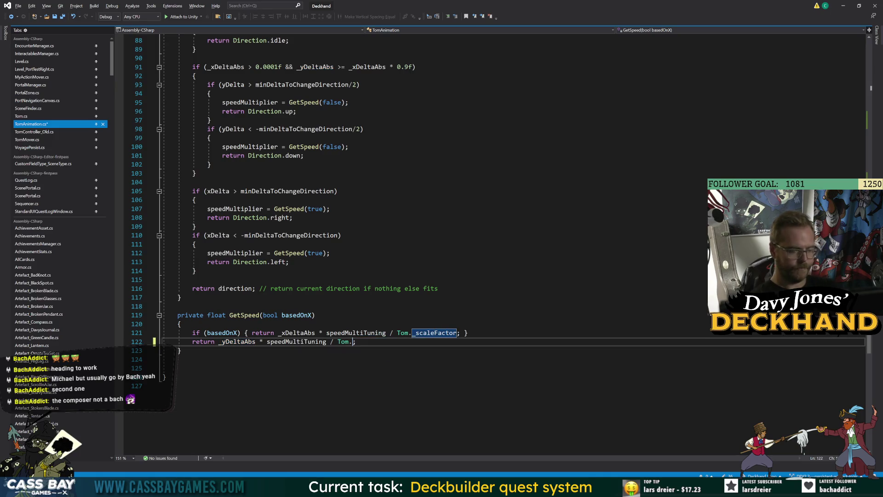
{"action": "key", "text": "BackSpace"}
{"action": "key", "text": "BackSpace"}
{"action": "key", "text": "BackSpace"}
{"action": "left_click", "coordinate": [431, 418]}
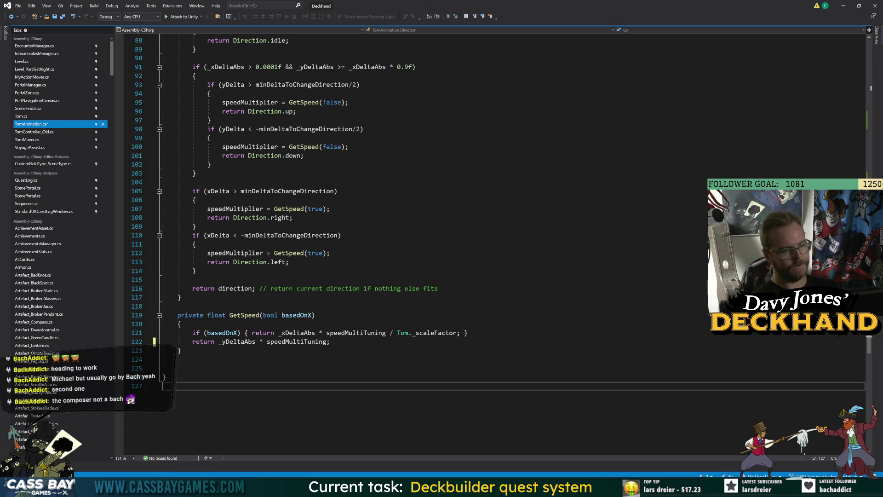
{"action": "key", "text": "ctrl+s"}
{"action": "mouse_move", "coordinate": [571, 487]}
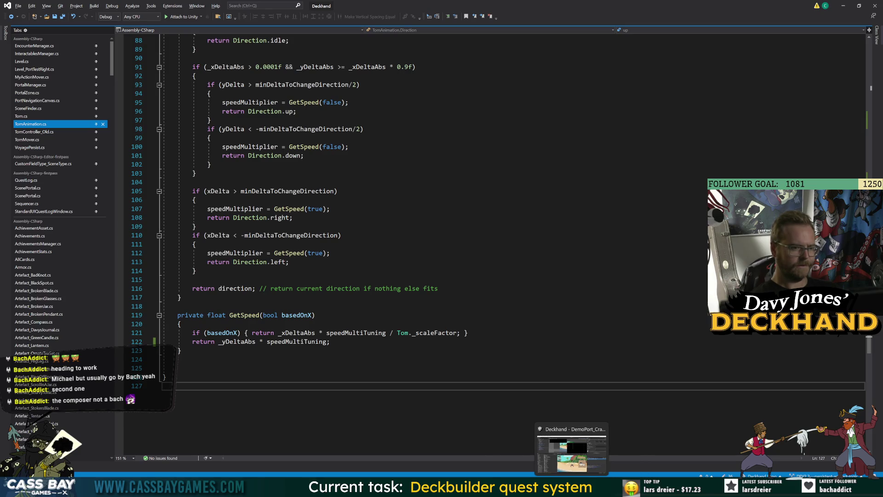
{"action": "left_click", "coordinate": [534, 453]}
Run the game, walk Tom left and up to the ship until the Crab Island map loads, then return to GetSpeed
{"action": "left_click", "coordinate": [430, 20]}
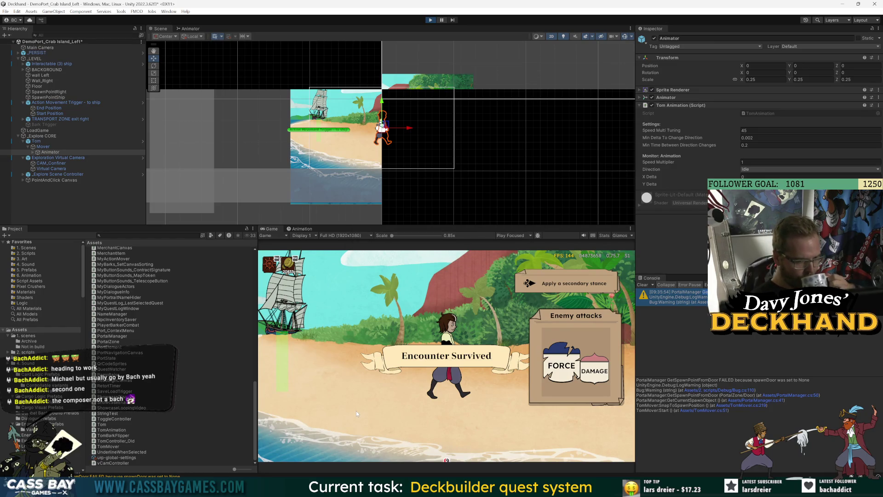
{"action": "left_click", "coordinate": [337, 403]}
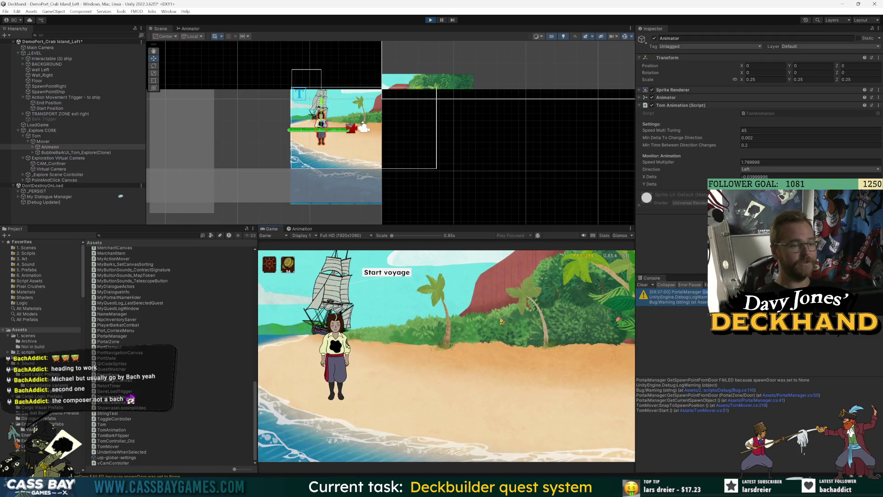
{"action": "left_click", "coordinate": [409, 278]}
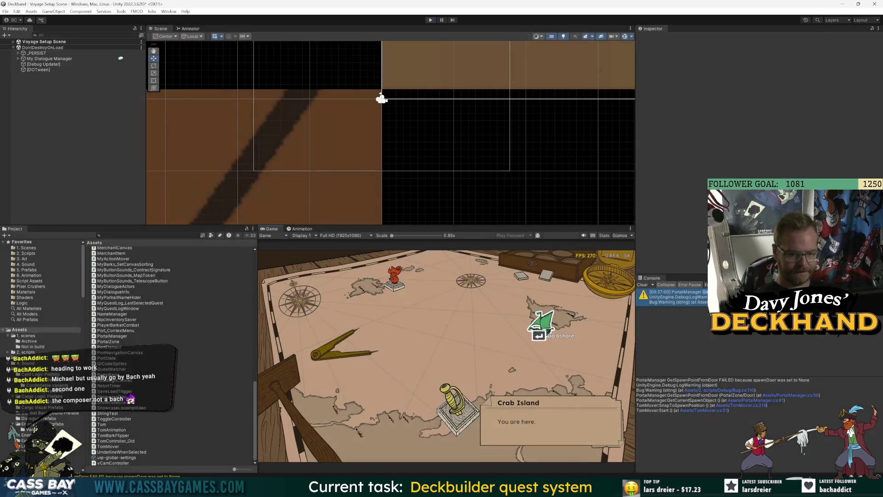
{"action": "key", "text": "alt+Tab"}
{"action": "double_click", "coordinate": [284, 342]}
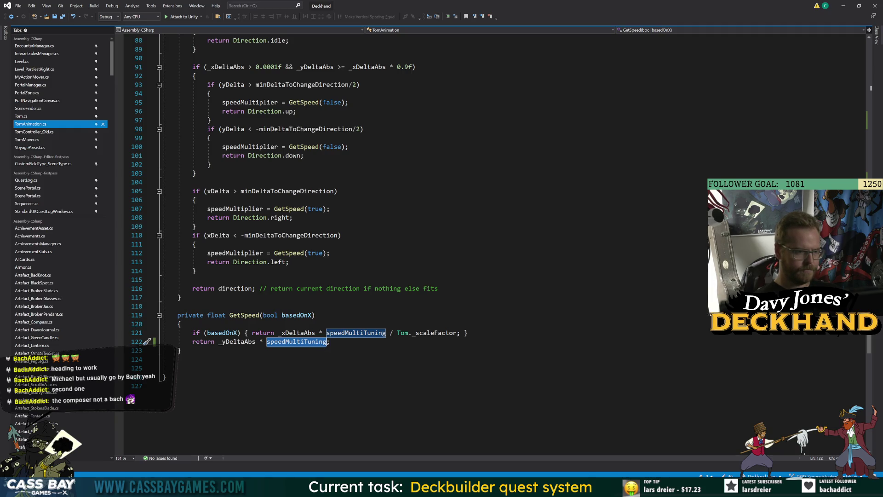
{"action": "double_click", "coordinate": [238, 343]}
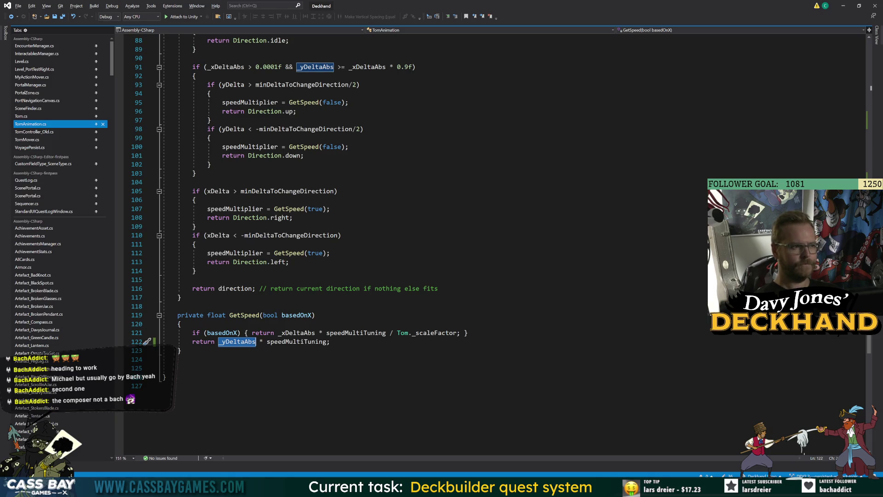
{"action": "scroll", "coordinate": [414, 244], "scroll_direction": "up", "scroll_amount": 20}
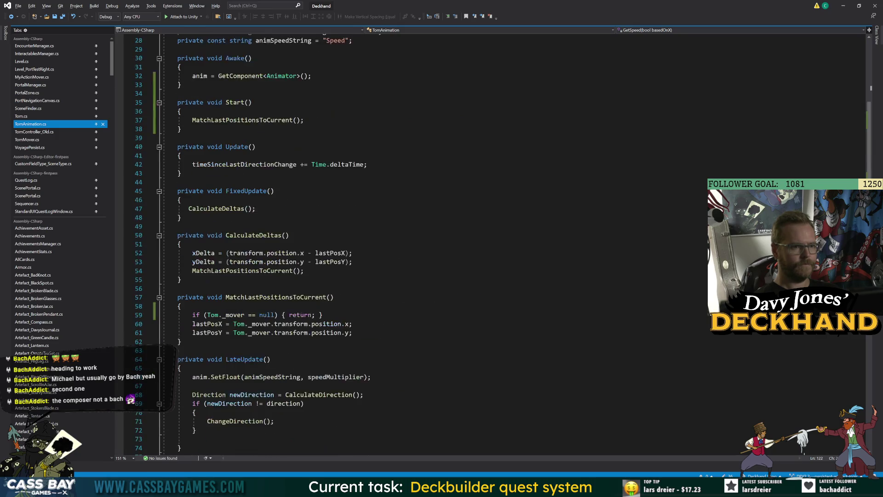
{"action": "scroll", "coordinate": [414, 244], "scroll_direction": "down", "scroll_amount": 12}
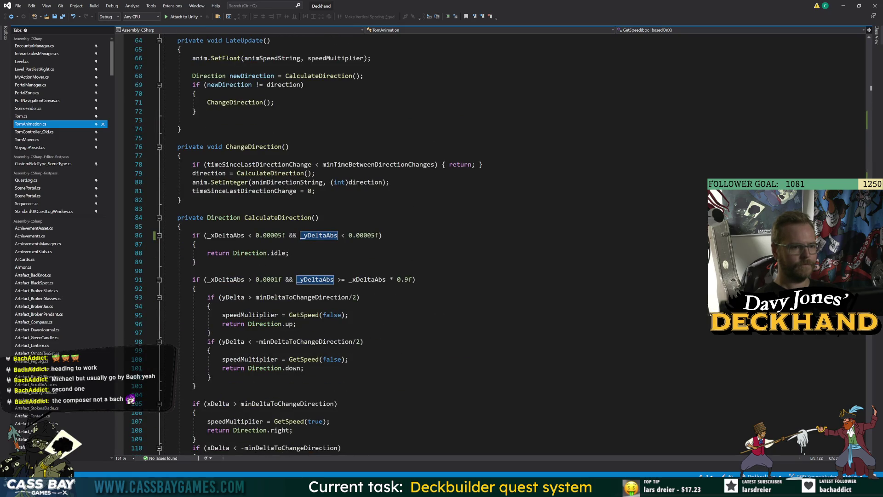
{"action": "scroll", "coordinate": [232, 143], "scroll_direction": "up", "scroll_amount": 18}
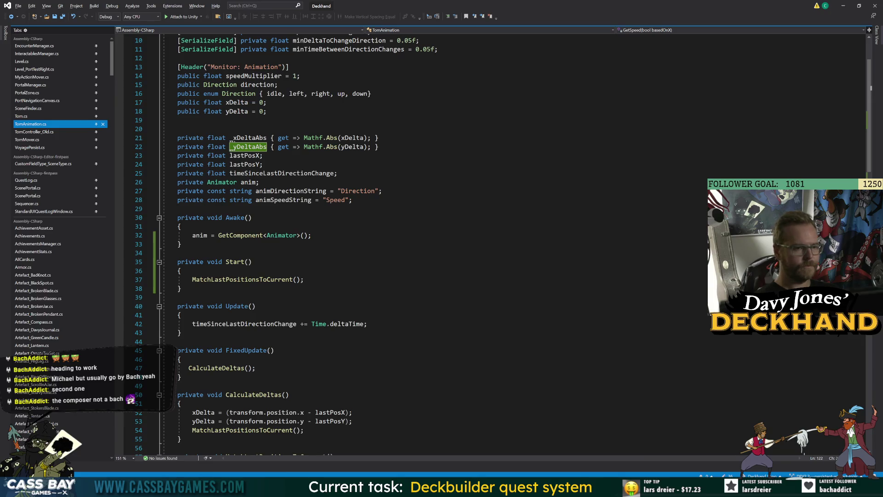
{"action": "double_click", "coordinate": [350, 147]}
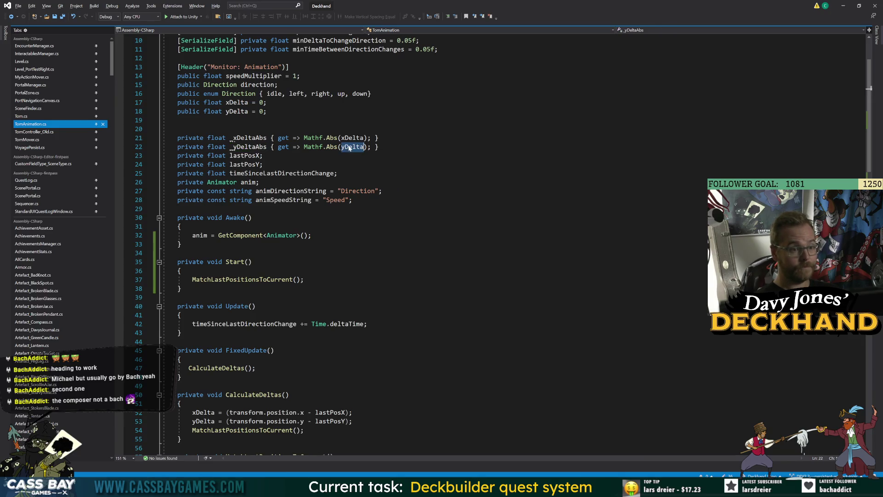
{"action": "scroll", "coordinate": [414, 244], "scroll_direction": "down", "scroll_amount": 6}
{"action": "left_click", "coordinate": [353, 261]}
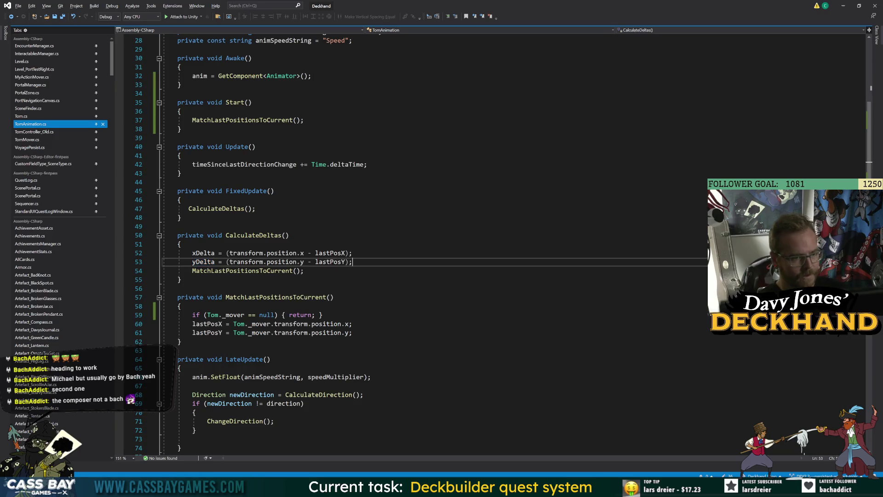
{"action": "scroll", "coordinate": [414, 243], "scroll_direction": "up", "scroll_amount": 6}
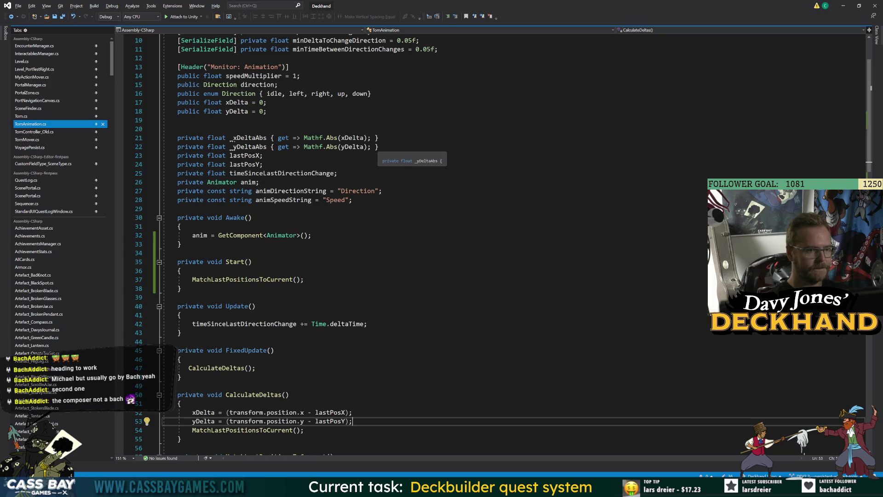
Declare a 'public float scalingDelta = 0;' field below the yDelta field and save
{"action": "left_click", "coordinate": [266, 111]}
{"action": "key", "text": "Return"}
{"action": "type", "text": "public cflo"}
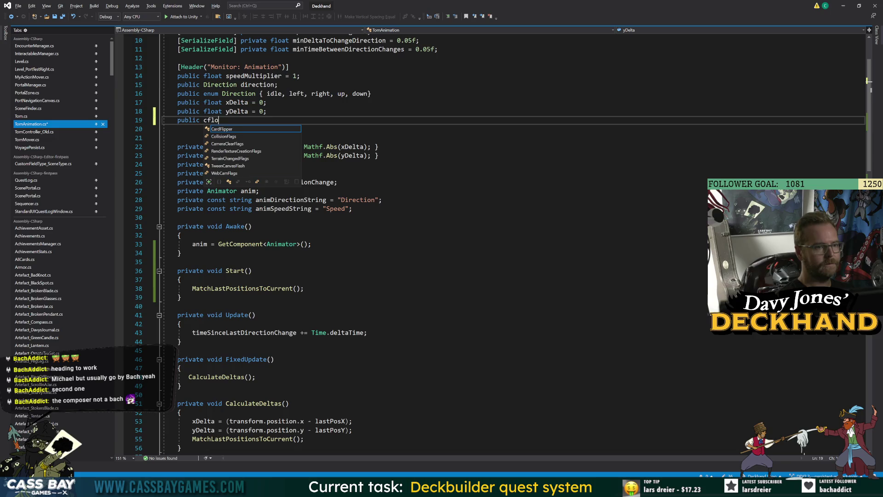
{"action": "key", "text": "BackSpace"}
{"action": "key", "text": "BackSpace"}
{"action": "key", "text": "BackSpace"}
{"action": "type", "text": "float scalingDelta = 0;"}
{"action": "key", "text": "ctrl+s"}
Begin a scalingDelta assignment in CalculateDeltas below the yDelta calculation
{"action": "scroll", "coordinate": [460, 230], "scroll_direction": "down", "scroll_amount": 6}
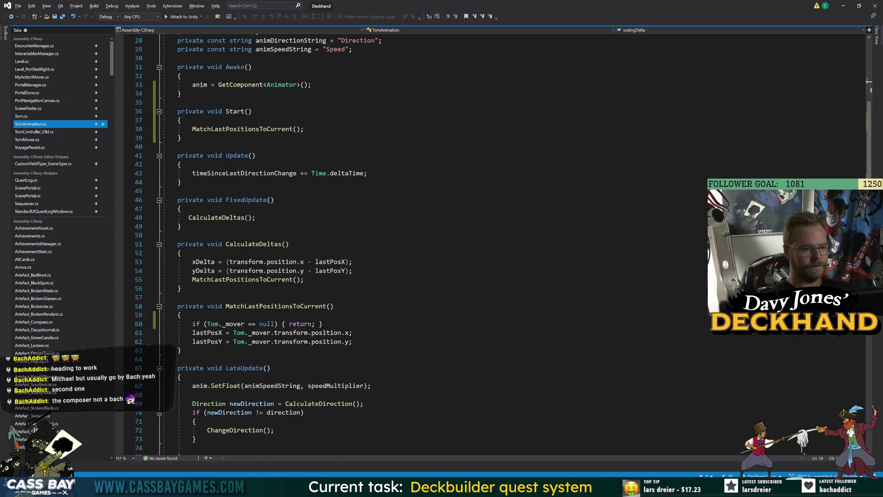
{"action": "left_click", "coordinate": [352, 270]}
{"action": "key", "text": "Return"}
{"action": "type", "text": "scalingDelta = (trans"}
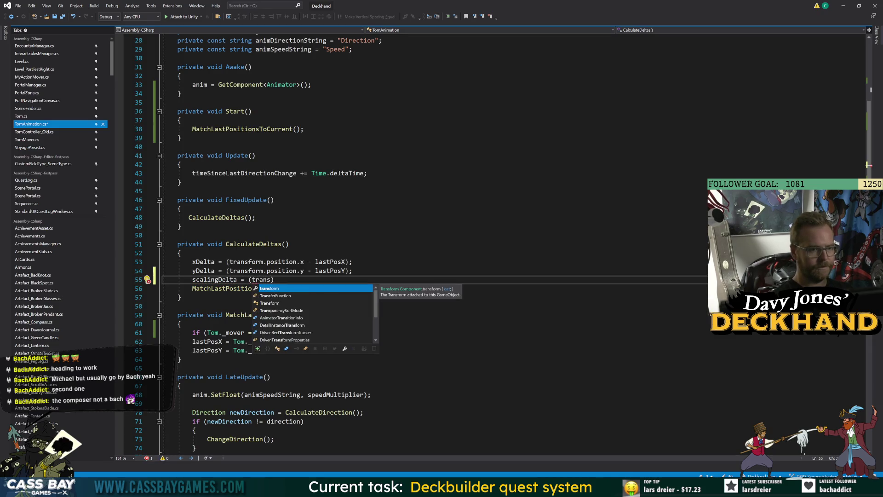
Add a 'private float lastScale;' field below lastPosY and save
{"action": "scroll", "coordinate": [460, 230], "scroll_direction": "up", "scroll_amount": 4}
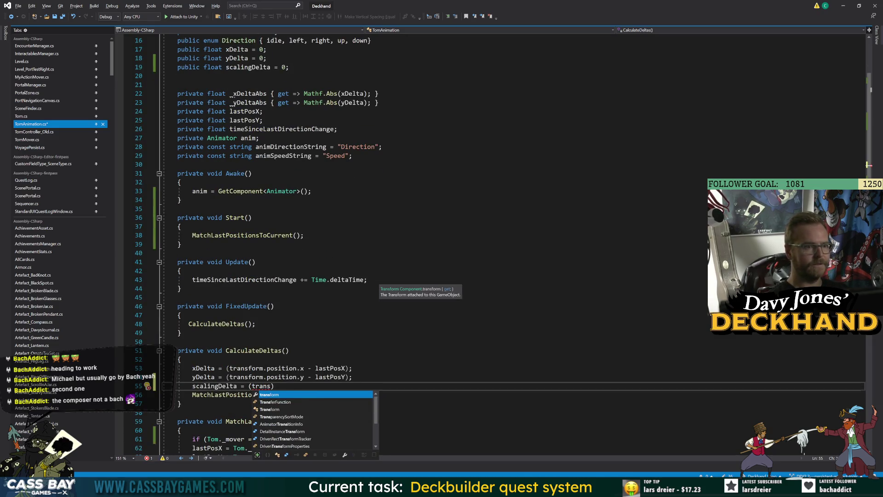
{"action": "scroll", "coordinate": [460, 230], "scroll_direction": "up", "scroll_amount": 1}
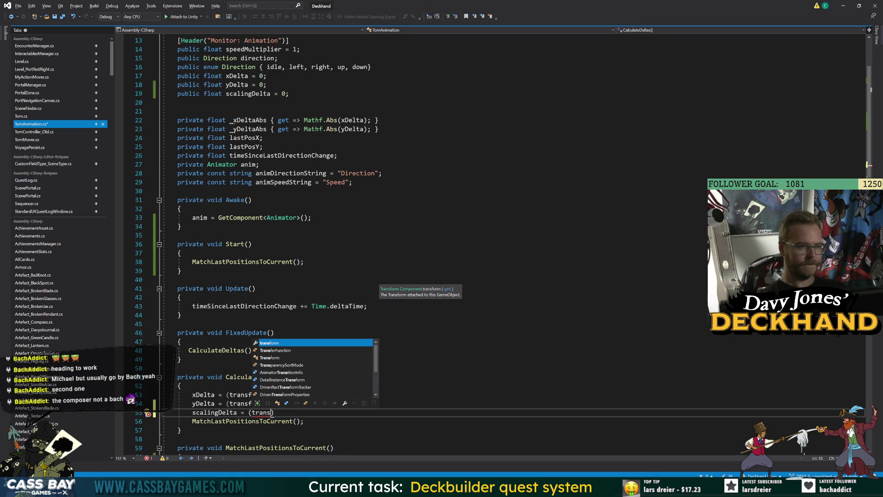
{"action": "left_click", "coordinate": [263, 146]}
{"action": "key", "text": "Return"}
{"action": "type", "text": "private float last"}
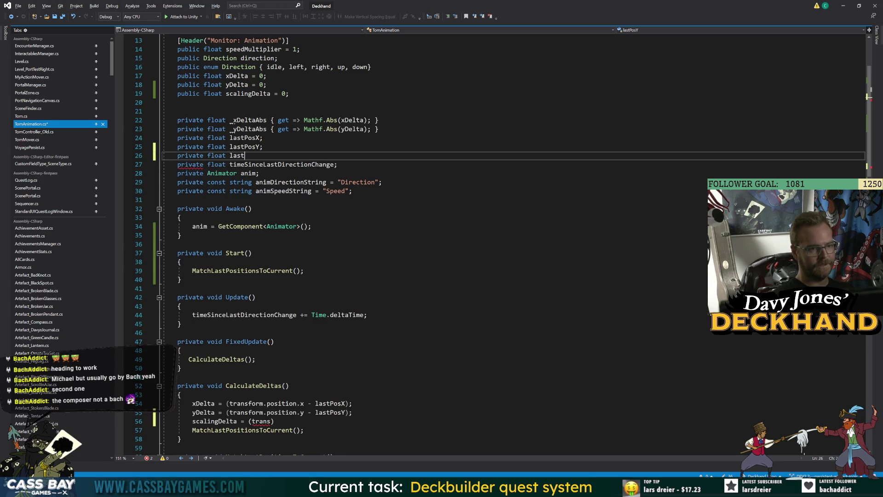
{"action": "type", "text": "Scale;"}
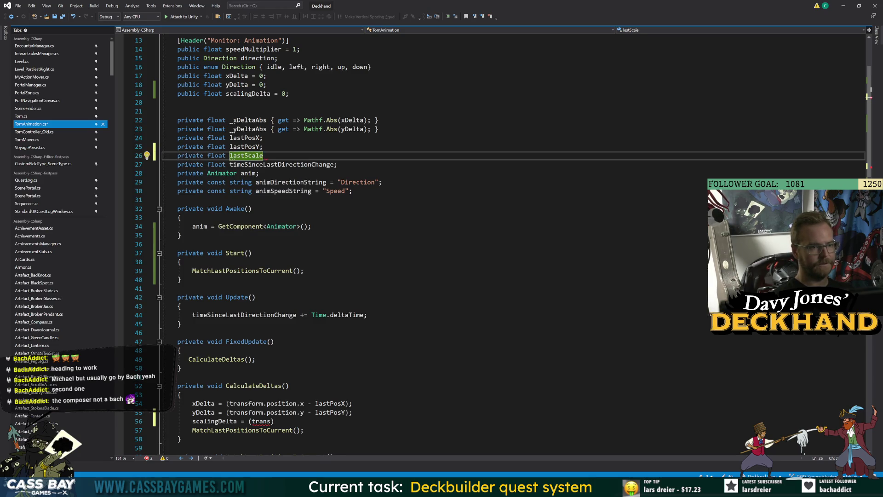
{"action": "key", "text": "ctrl+s"}
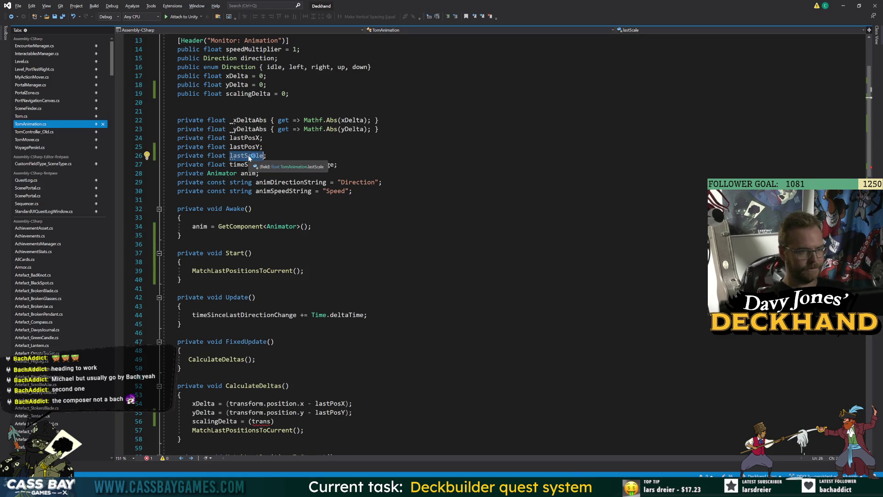
Complete the line as scalingDelta = (transform.lossyScale.x - lastScale); and save
{"action": "scroll", "coordinate": [460, 244], "scroll_direction": "down", "scroll_amount": 7}
{"action": "left_click", "coordinate": [271, 235]}
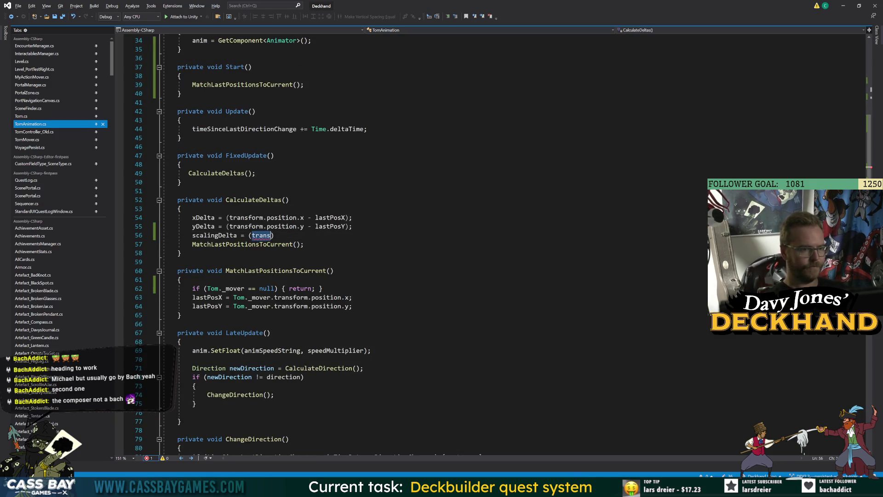
{"action": "key", "text": "BackSpace"}
{"action": "key", "text": "BackSpace"}
{"action": "key", "text": "BackSpace"}
{"action": "type", "text": "ansform.po"}
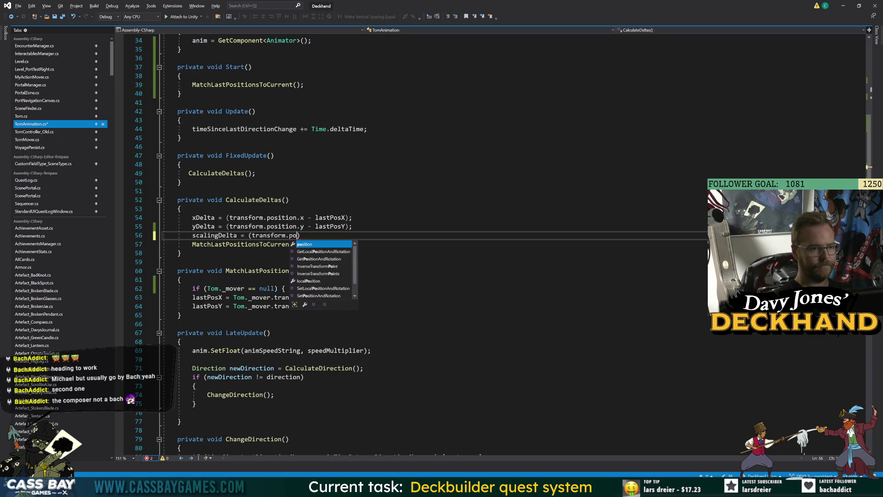
{"action": "key", "text": "BackSpace"}
{"action": "key", "text": "BackSpace"}
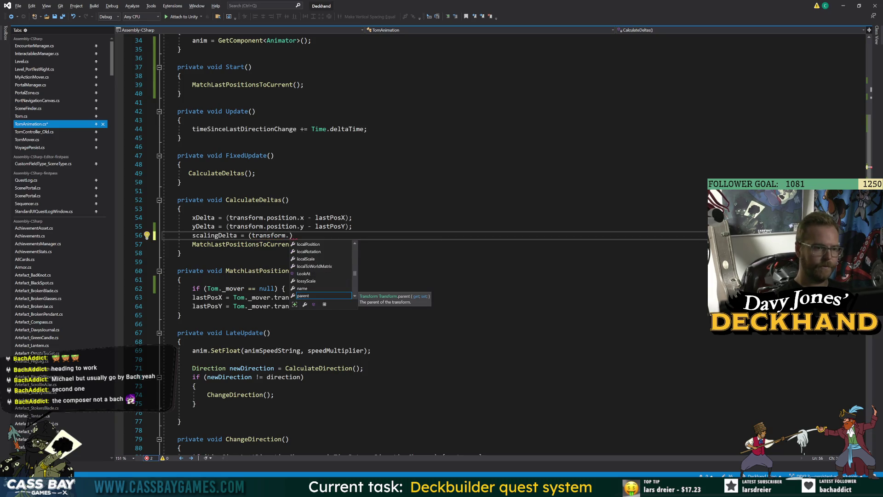
{"action": "type", "text": "lossyScale."}
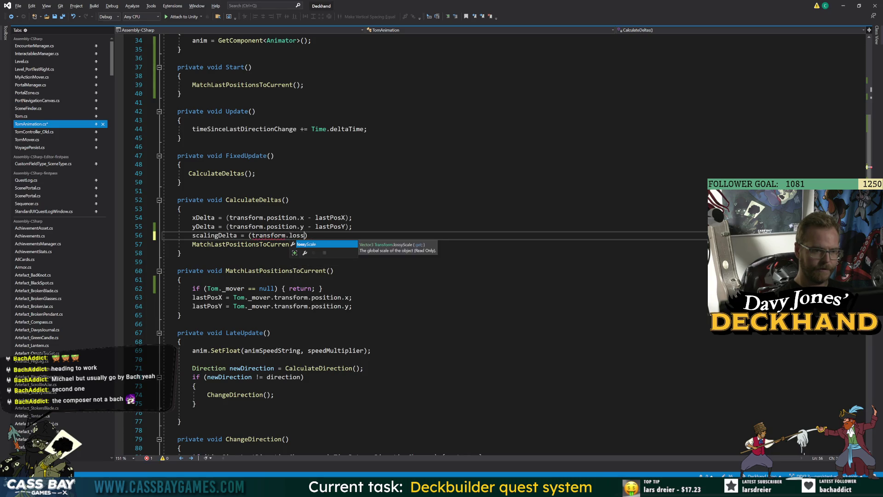
{"action": "type", "text": "x - 1"}
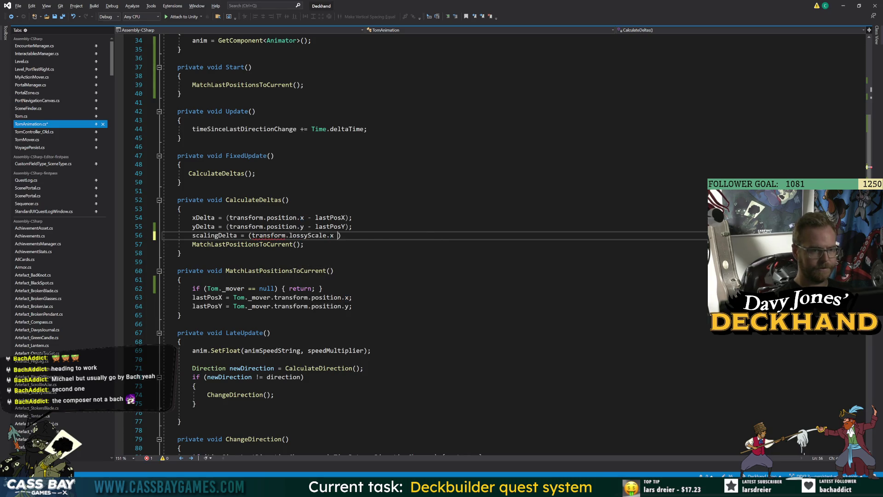
{"action": "type", "text": "astScale"}
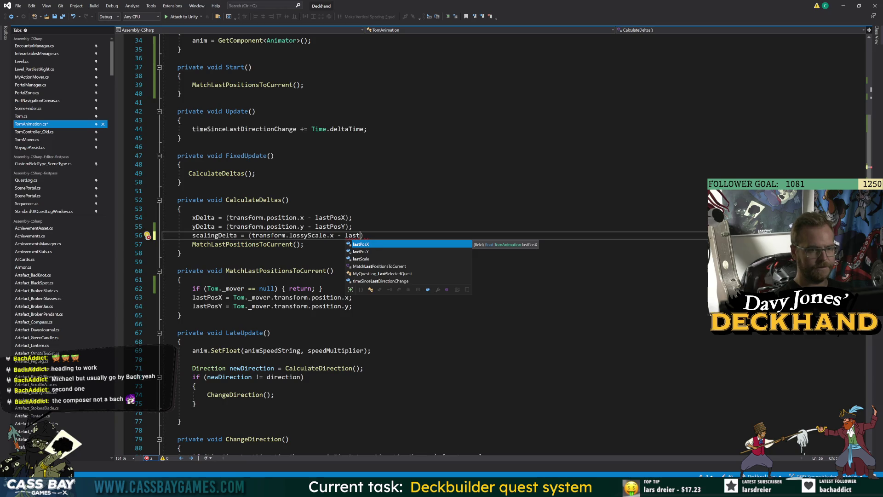
{"action": "type", "text": ")"}
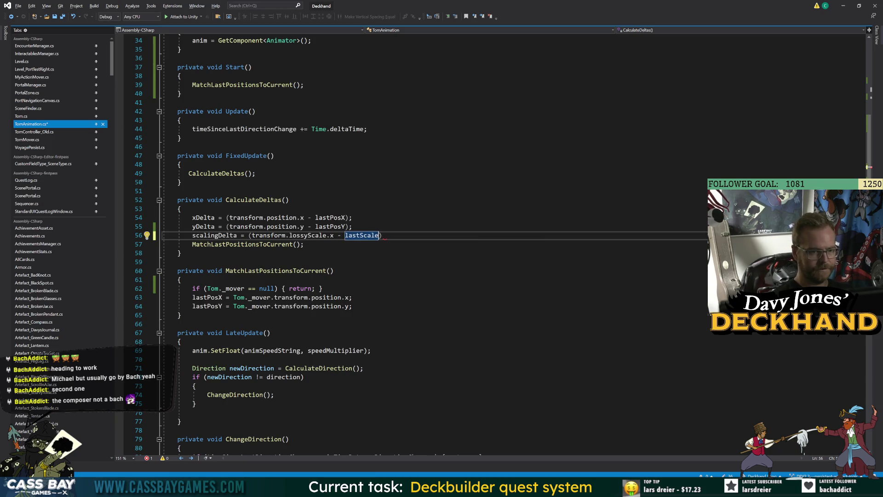
{"action": "type", "text": ";"}
{"action": "key", "text": "ctrl+s"}
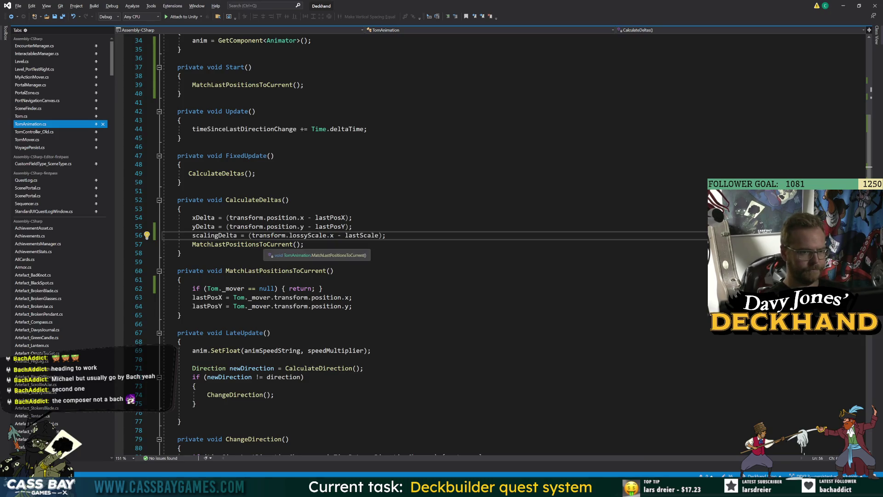
Add 'lastScale = Tom._mover.transform.lossyScale.x;' after the lastPosY line in MatchLastPositionsToCurrent
{"action": "left_click", "coordinate": [352, 297]}
{"action": "key", "text": "Down"}
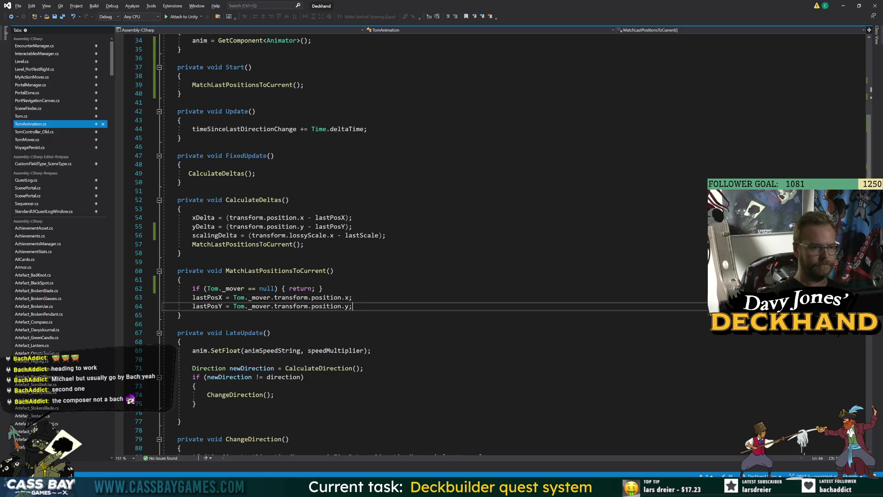
{"action": "key", "text": "Return"}
{"action": "type", "text": "lastScale = "}
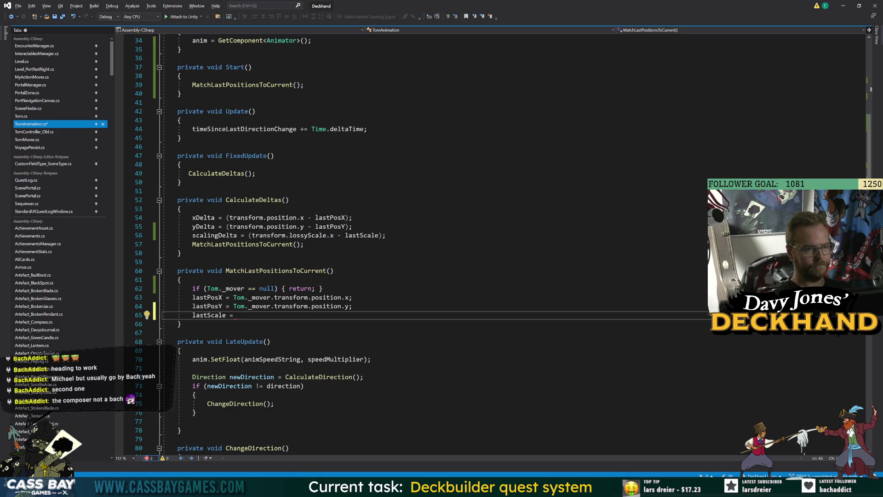
{"action": "type", "text": "Tom.mov"}
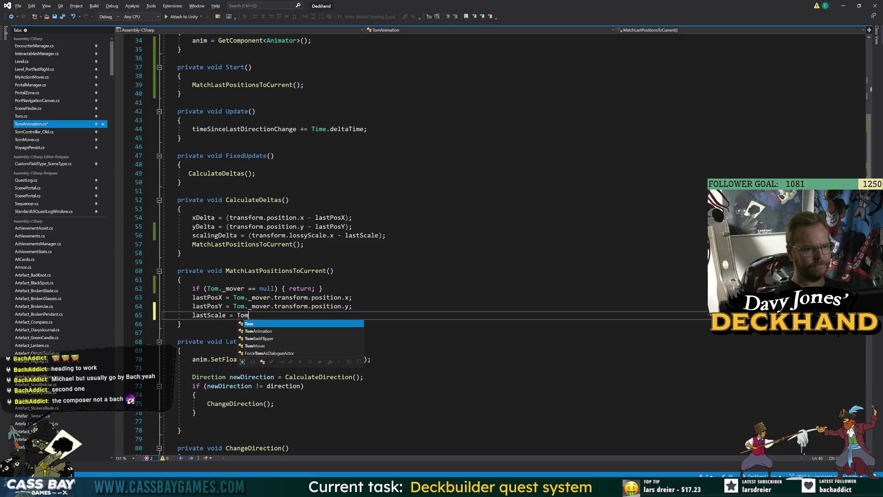
{"action": "key", "text": "Tab"}
{"action": "type", "text": ".transform.po"}
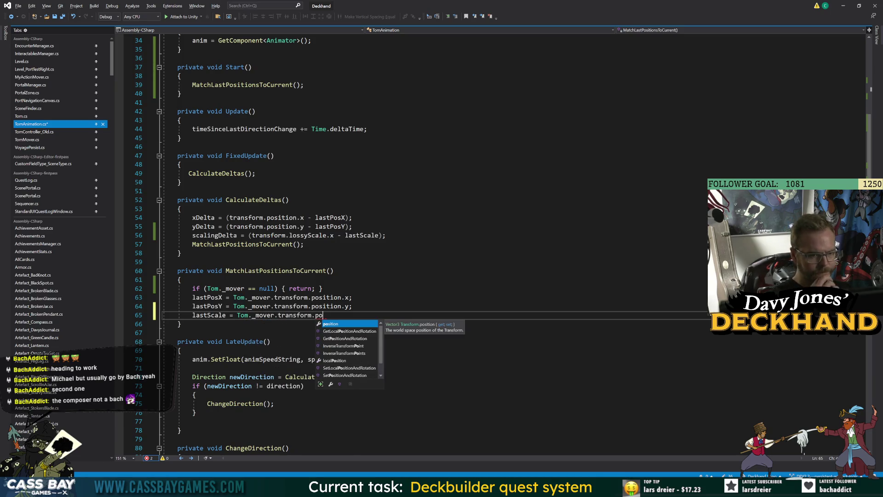
{"action": "key", "text": "BackSpace"}
{"action": "key", "text": "BackSpace"}
{"action": "type", "text": "lo"}
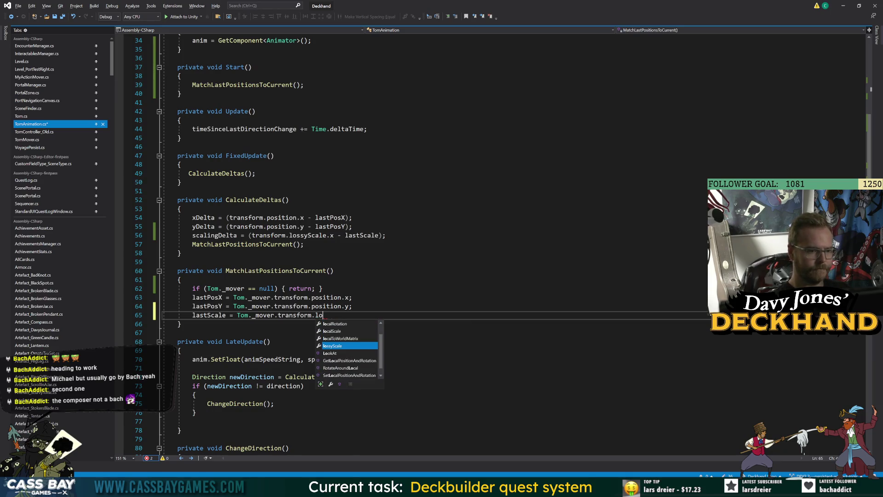
{"action": "type", "text": "ssyScale.x;"}
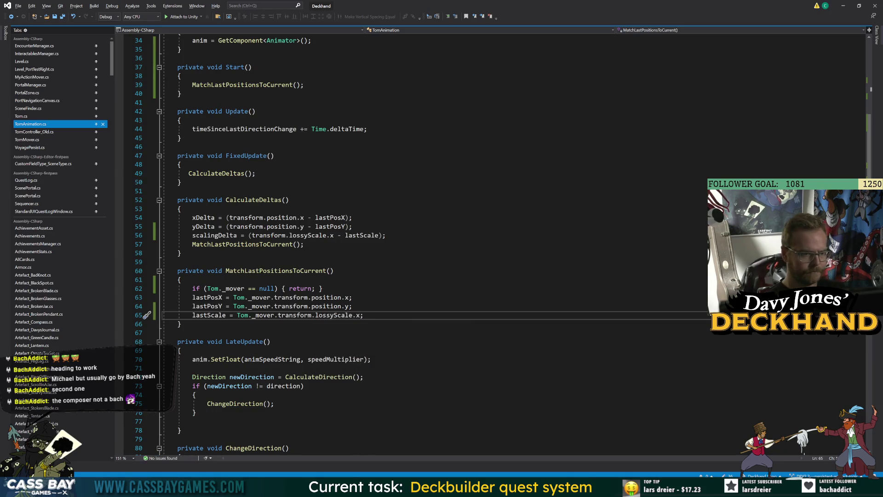
Replace transform with Tom._mover in the xDelta and yDelta calculations and save
{"action": "left_click_drag", "start_coordinate": [234, 297], "coordinate": [257, 298]}
{"action": "key", "text": "ctrl+c"}
{"action": "double_click", "coordinate": [246, 217]}
{"action": "key", "text": "ctrl+v"}
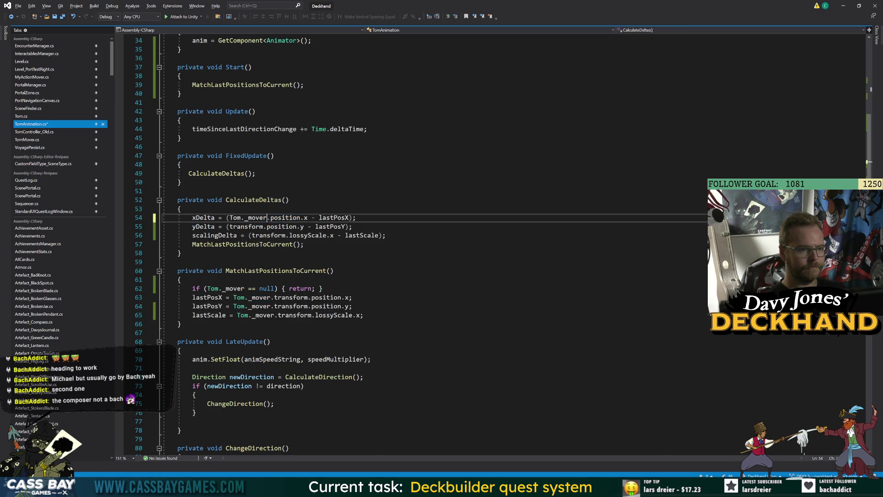
{"action": "double_click", "coordinate": [247, 226]}
{"action": "key", "text": "ctrl+v"}
{"action": "left_click", "coordinate": [335, 271]}
{"action": "key", "text": "ctrl+s"}
Insert .transform after Tom._mover in both delta lines so they use Tom._mover.transform.position, and save
{"action": "mouse_move", "coordinate": [283, 225]}
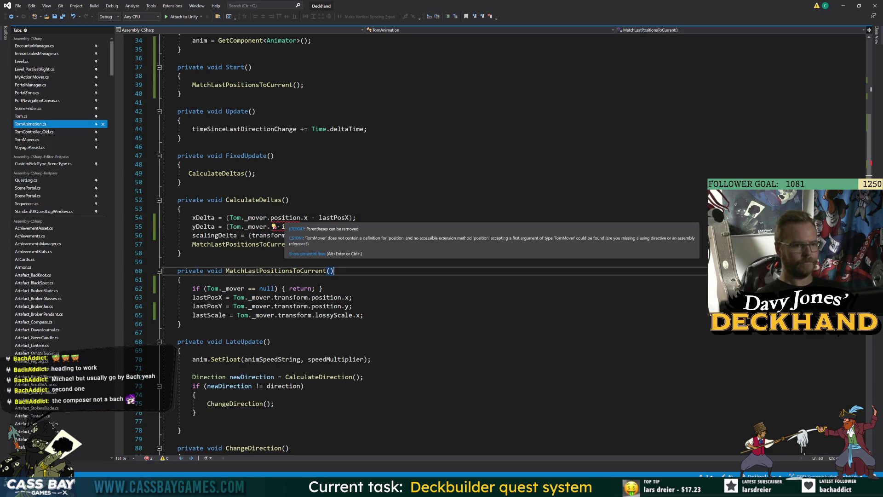
{"action": "left_click", "coordinate": [271, 218]}
{"action": "type", "text": "transform."}
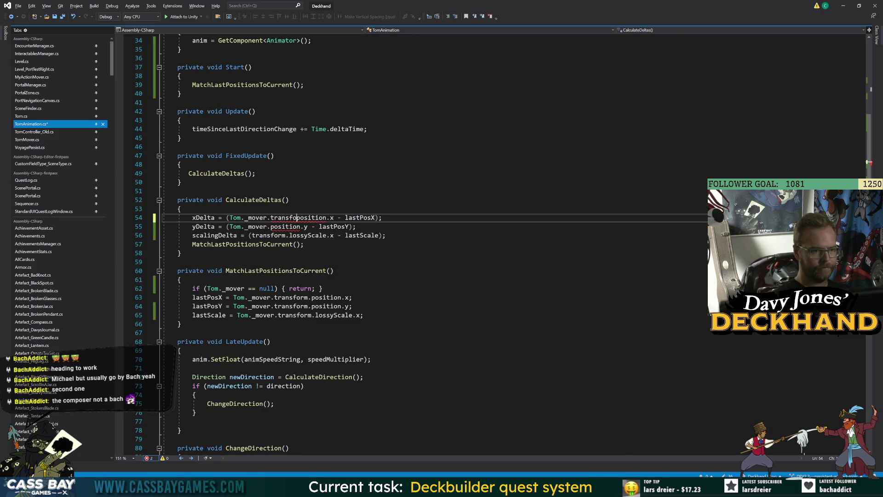
{"action": "key", "text": "Escape"}
{"action": "key", "text": "ctrl+shift+Left"}
{"action": "key", "text": "ctrl+shift+Left"}
{"action": "key", "text": "ctrl+shift+Left"}
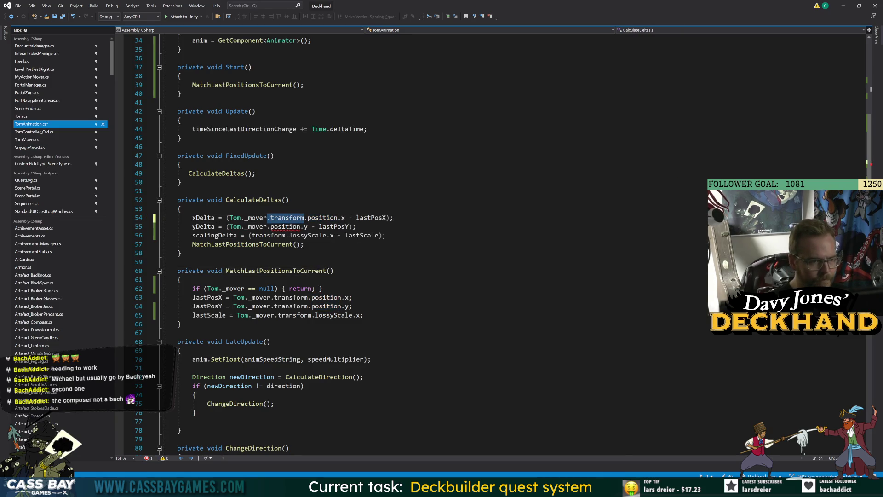
{"action": "key", "text": "ctrl+c"}
{"action": "key", "text": "Down"}
{"action": "key", "text": "ctrl+v"}
{"action": "left_click", "coordinate": [184, 280]}
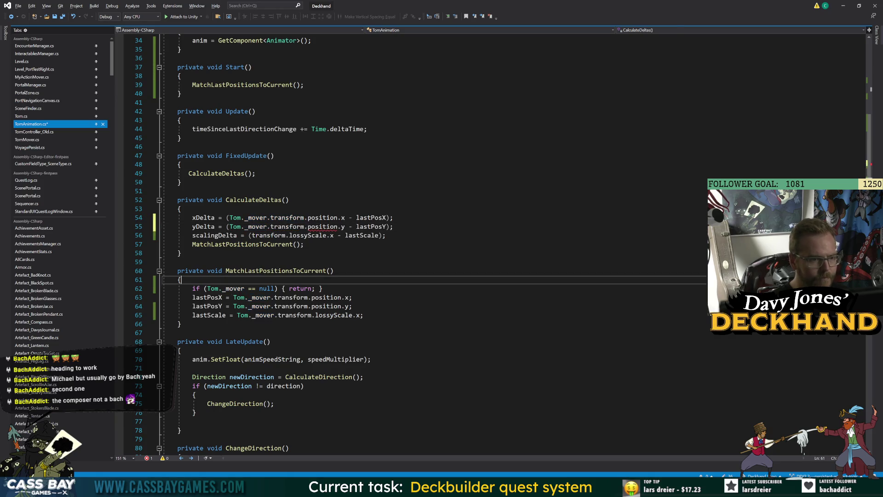
{"action": "key", "text": "ctrl+s"}
{"action": "left_click", "coordinate": [180, 165]}
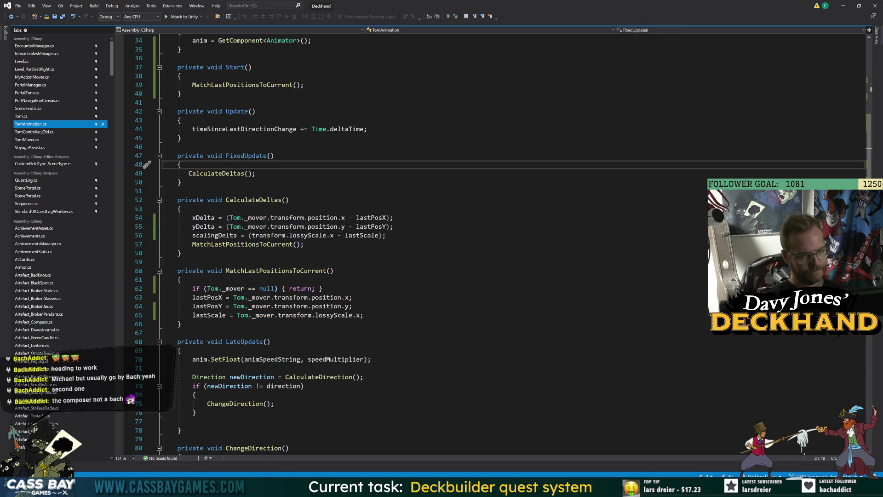
{"action": "left_click", "coordinate": [352, 306]}
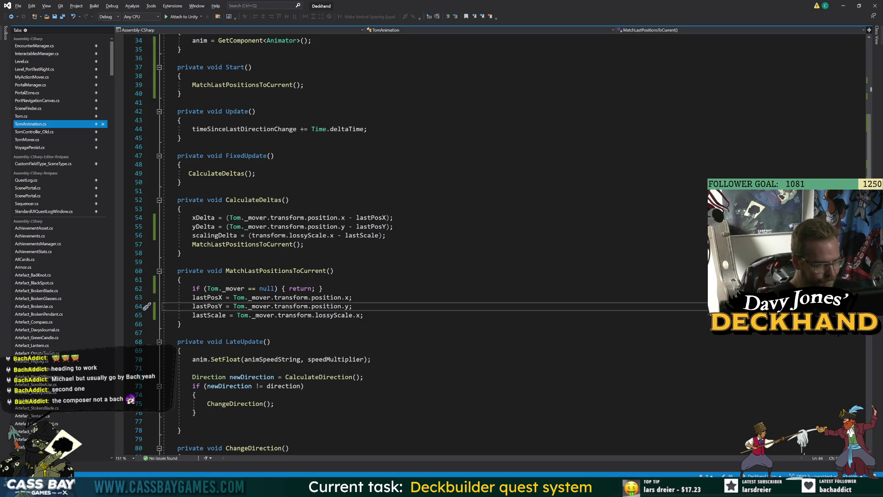
{"action": "left_click", "coordinate": [322, 289]}
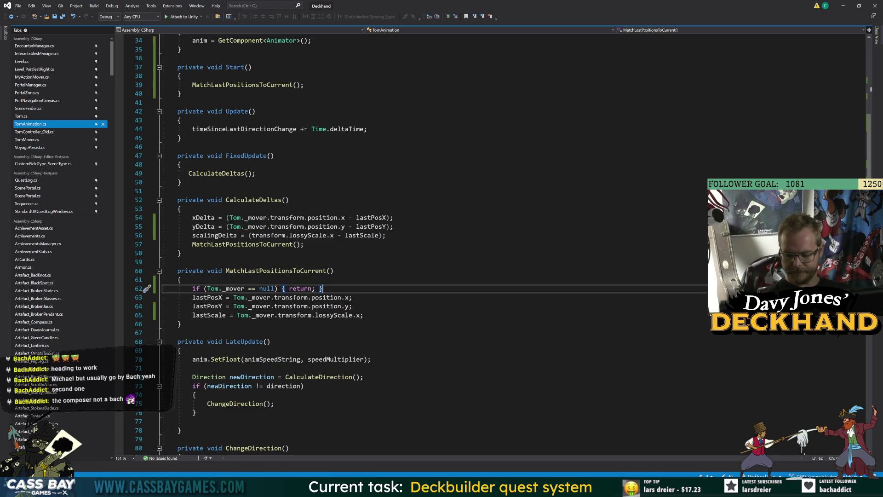
{"action": "key", "text": "Down"}
{"action": "key", "text": "Down"}
{"action": "key", "text": "Down"}
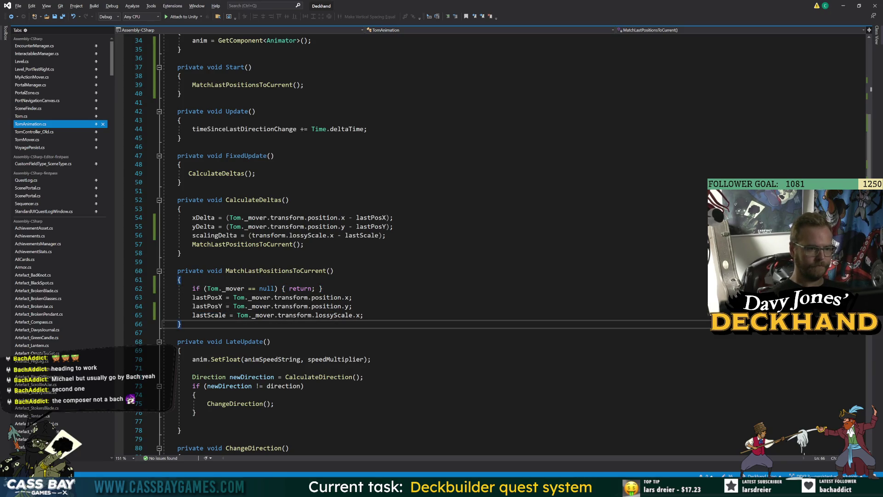
{"action": "scroll", "coordinate": [225, 228], "scroll_direction": "down", "scroll_amount": 16}
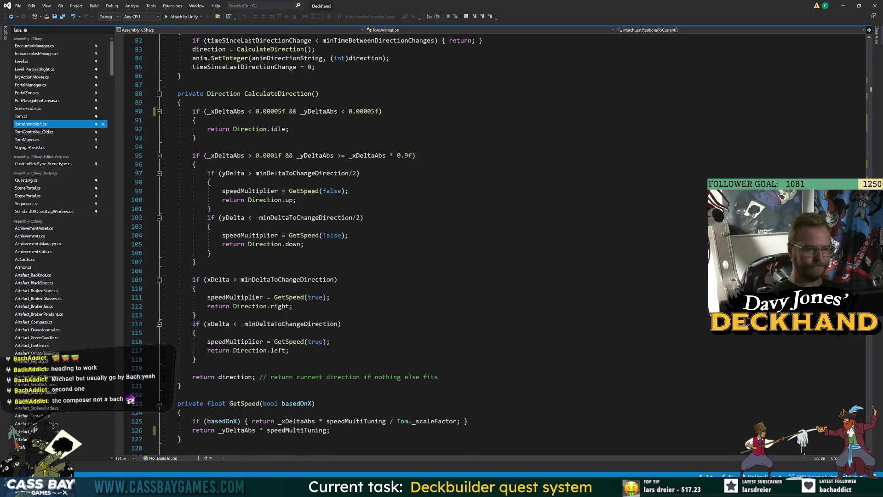
{"action": "scroll", "coordinate": [225, 228], "scroll_direction": "down", "scroll_amount": 7}
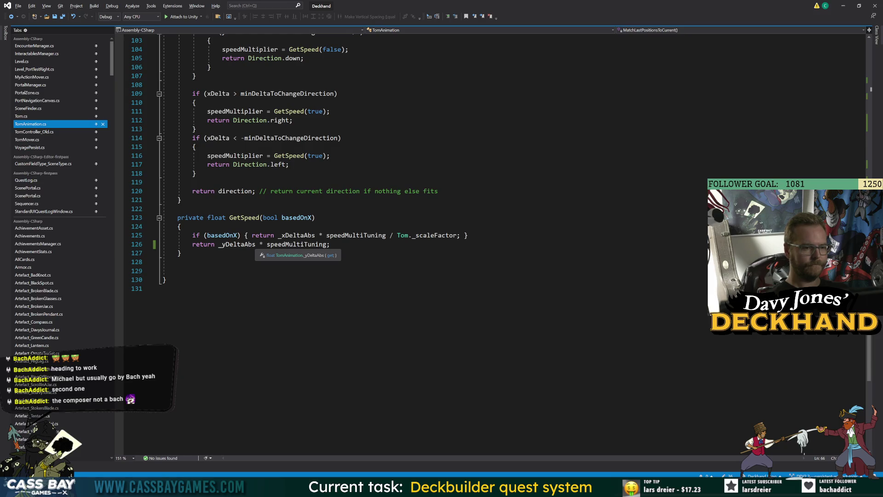
{"action": "double_click", "coordinate": [238, 245]}
{"action": "scroll", "coordinate": [414, 244], "scroll_direction": "up", "scroll_amount": 20}
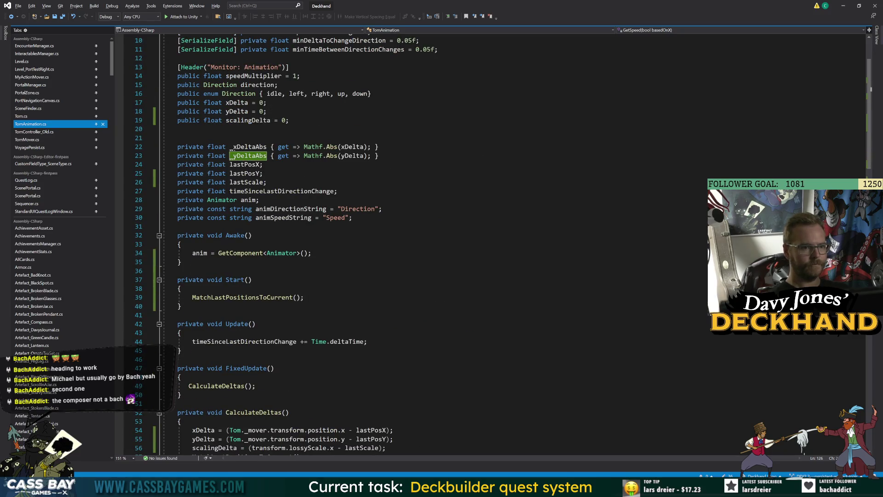
Add 'private float _scaleDeltaAbs { get=> Mathf.Abs(scalingDelta); }' below the _yDeltaAbs declaration
{"action": "left_click", "coordinate": [382, 156]}
{"action": "key", "text": "Return"}
{"action": "type", "text": "private float "}
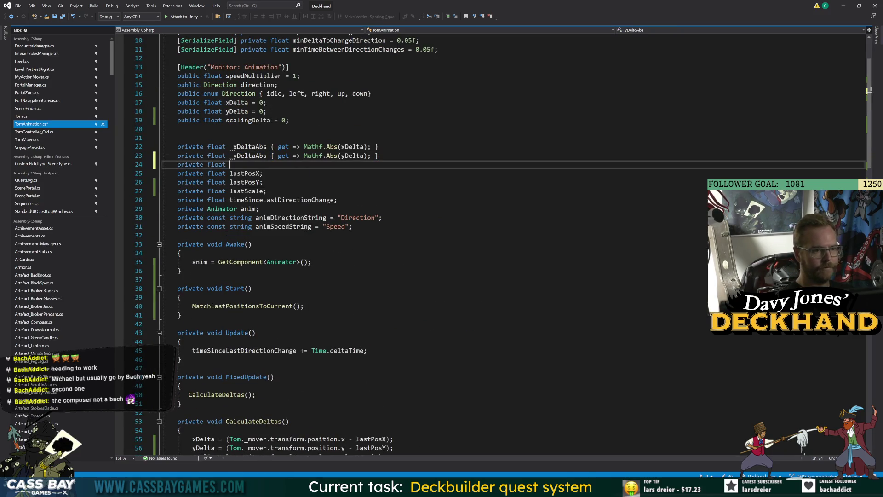
{"action": "type", "text": "_scaleDeltaAbs { get=> "}
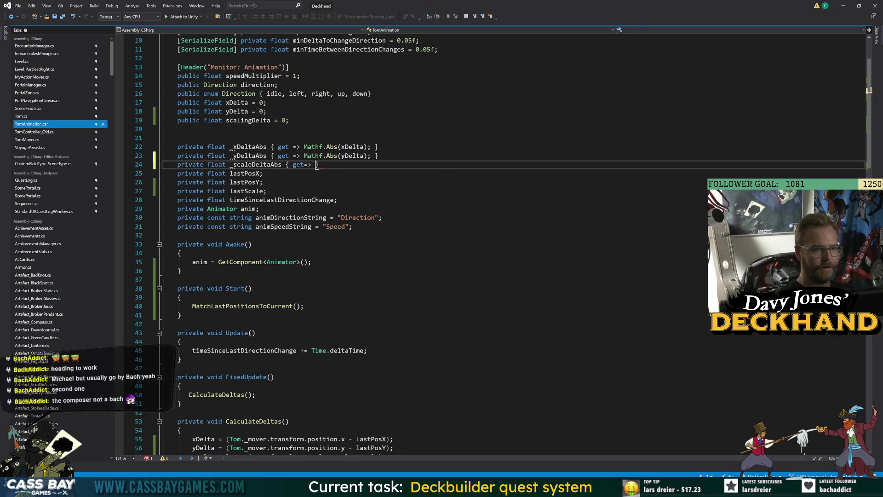
{"action": "type", "text": "Mathf.Abs"}
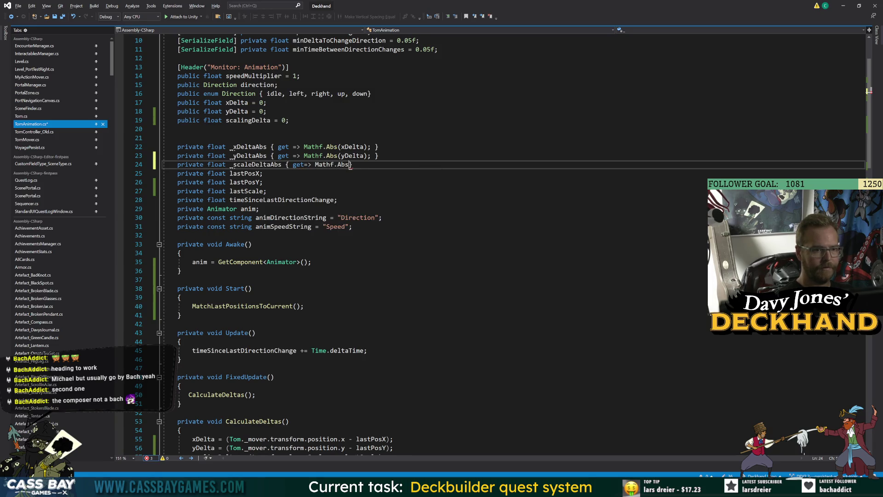
{"action": "type", "text": "(scaledel"}
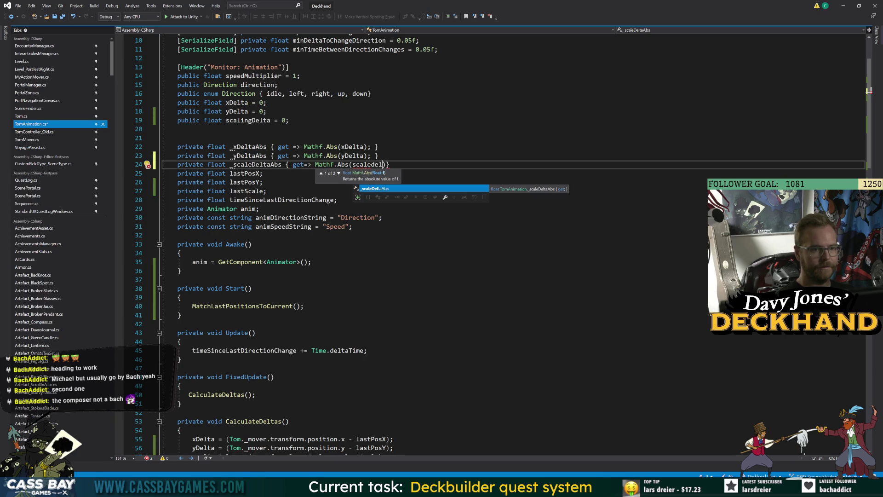
{"action": "key", "text": "BackSpace"}
{"action": "key", "text": "BackSpace"}
{"action": "key", "text": "BackSpace"}
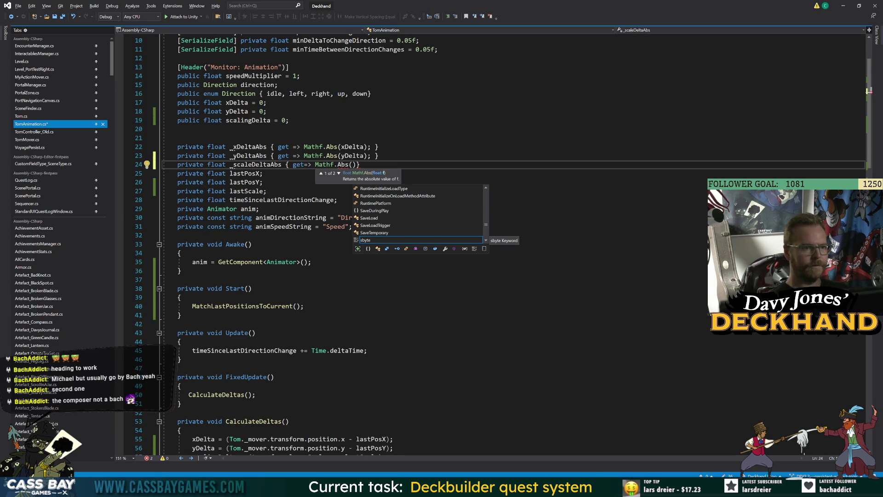
{"action": "type", "text": "scalingDelta);"}
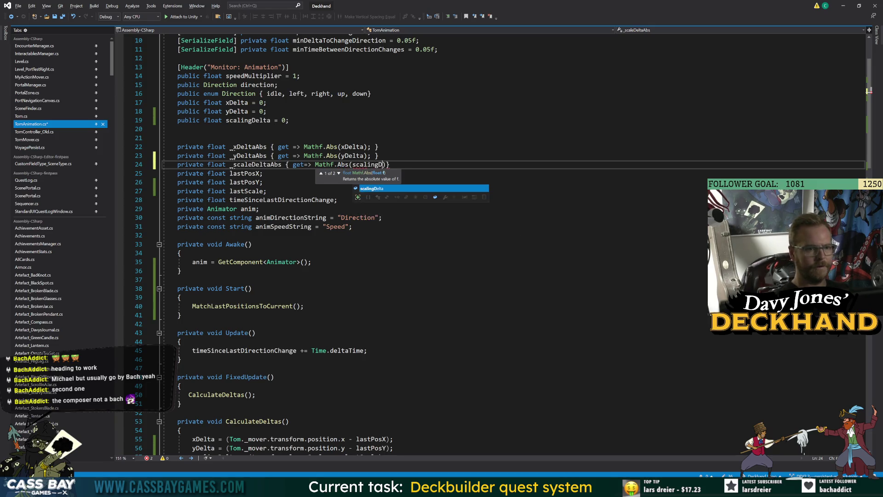
{"action": "left_click", "coordinate": [249, 120]}
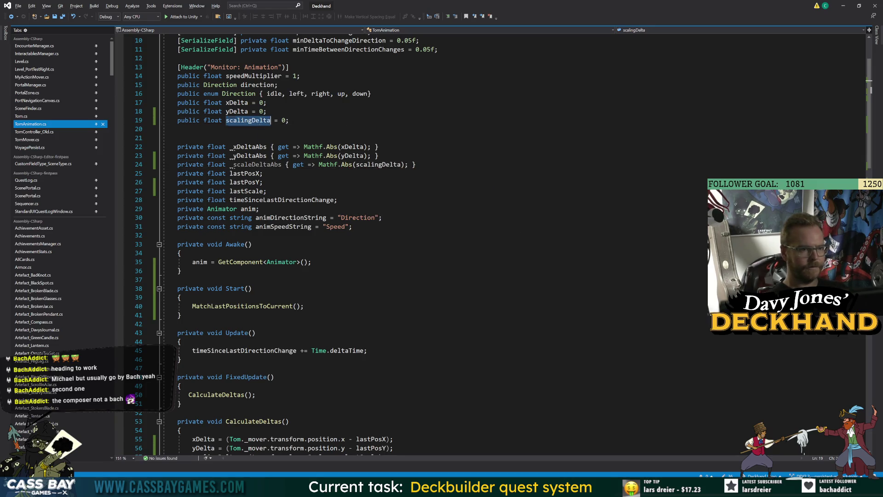
{"action": "scroll", "coordinate": [460, 244], "scroll_direction": "down", "scroll_amount": 8}
{"action": "left_click", "coordinate": [323, 297]}
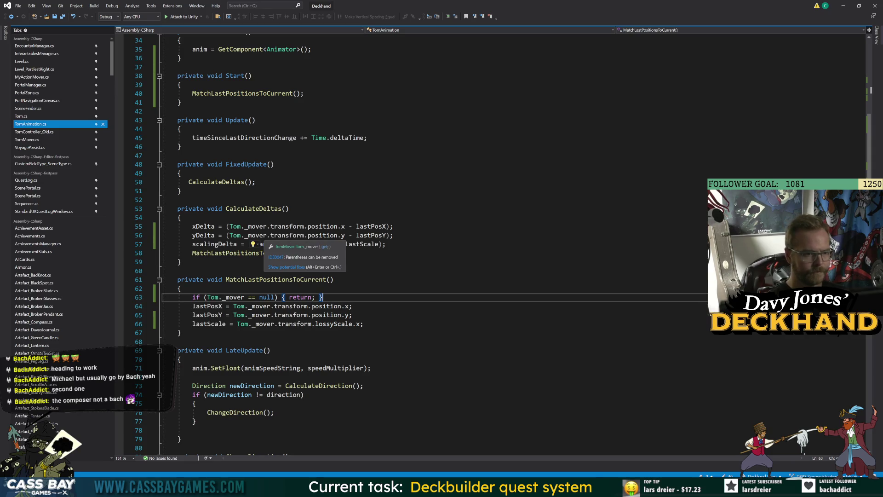
Wrap the scalingDelta calculation in parentheses to match the position delta lines, and save
{"action": "left_click_drag", "start_coordinate": [226, 235], "coordinate": [301, 235]}
{"action": "key", "text": "ctrl+c"}
{"action": "left_click_drag", "start_coordinate": [249, 244], "coordinate": [289, 244]}
{"action": "key", "text": "ctrl+v"}
{"action": "key", "text": "ctrl+s"}
Change GetSpeed's final return to _scaleDeltaAbs * speedMultiTuning, save, and switch to Unity
{"action": "double_click", "coordinate": [403, 244]}
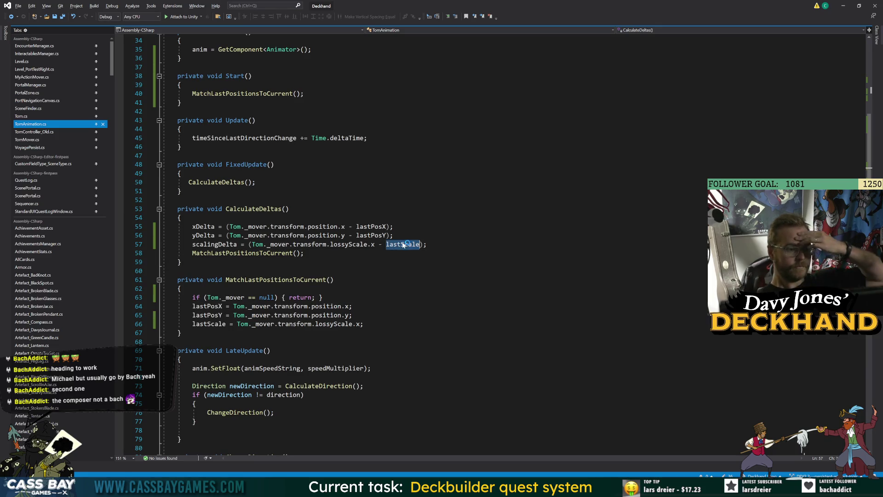
{"action": "mouse_move", "coordinate": [403, 244]}
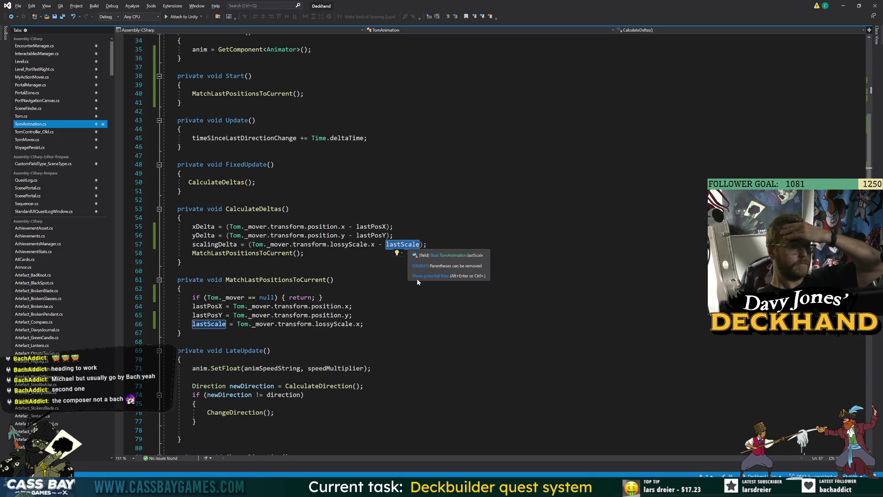
{"action": "scroll", "coordinate": [417, 281], "scroll_direction": "up", "scroll_amount": 4}
{"action": "scroll", "coordinate": [418, 282], "scroll_direction": "down", "scroll_amount": 4}
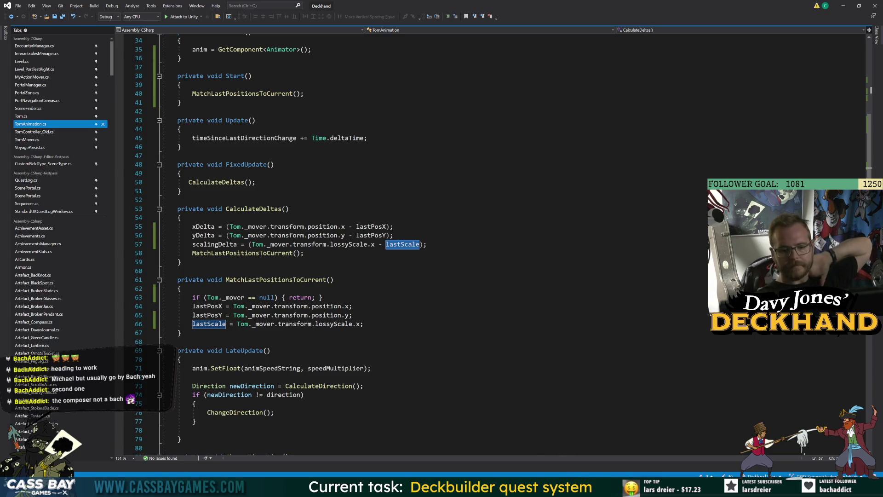
{"action": "scroll", "coordinate": [460, 244], "scroll_direction": "down", "scroll_amount": 20}
{"action": "left_click", "coordinate": [235, 306]}
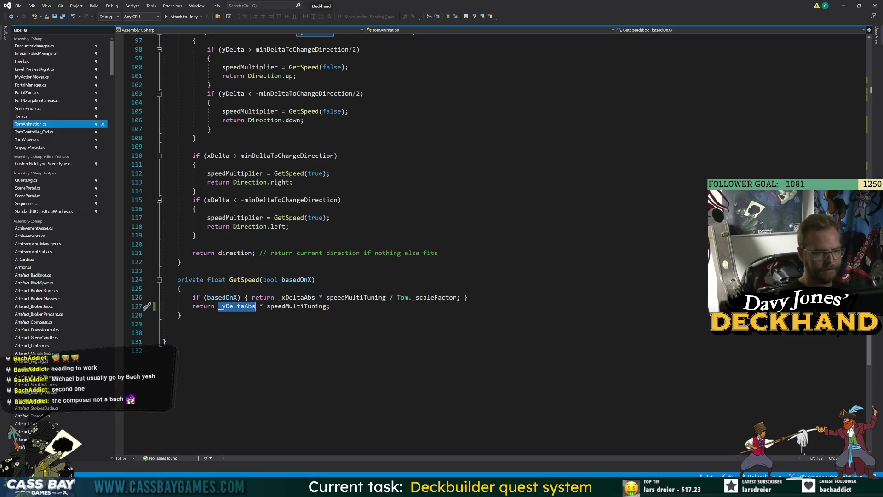
{"action": "double_click", "coordinate": [236, 306]}
{"action": "key", "text": "BackSpace"}
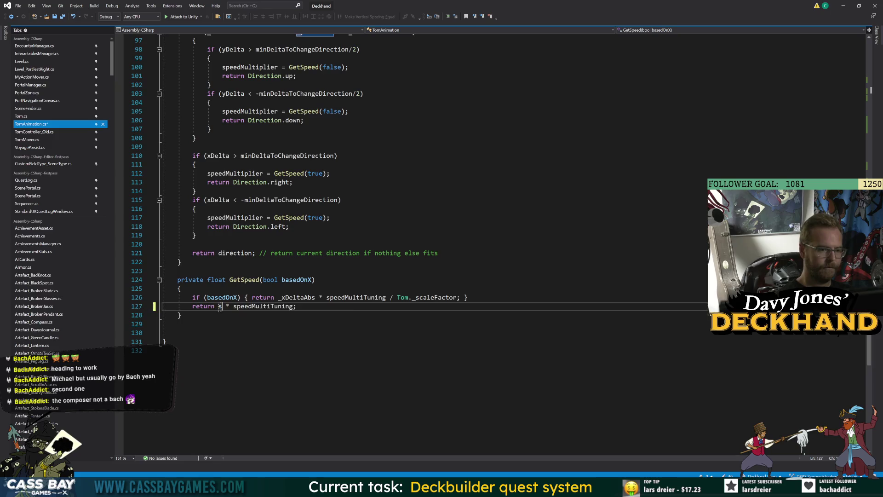
{"action": "type", "text": "scal"}
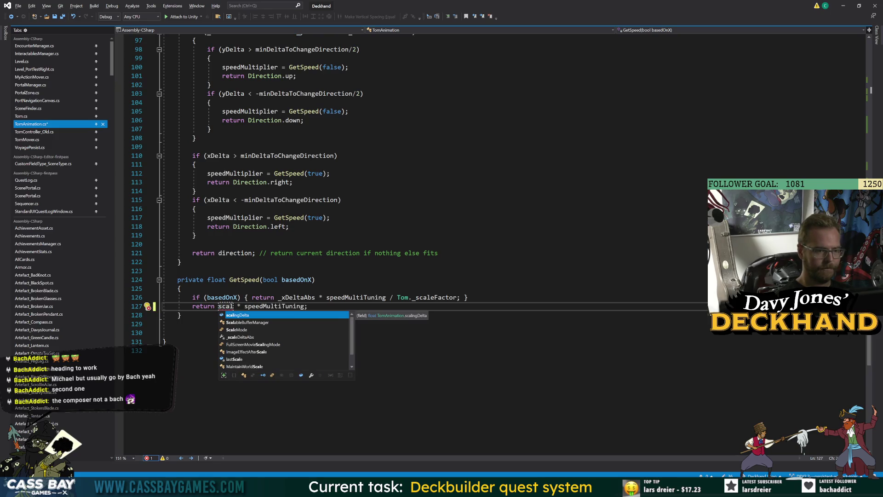
{"action": "key", "text": "Down"}
{"action": "key", "text": "Down"}
{"action": "key", "text": "Down"}
{"action": "key", "text": "Tab"}
{"action": "key", "text": "ctrl+End"}
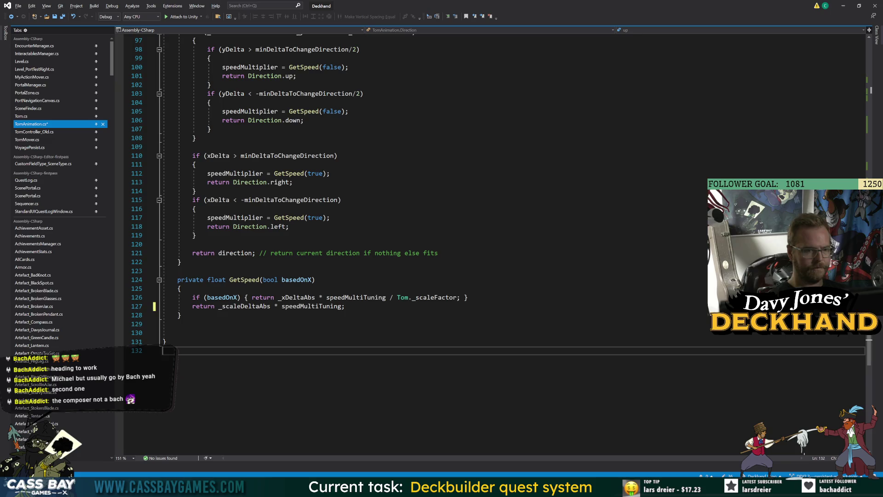
{"action": "key", "text": "ctrl+s"}
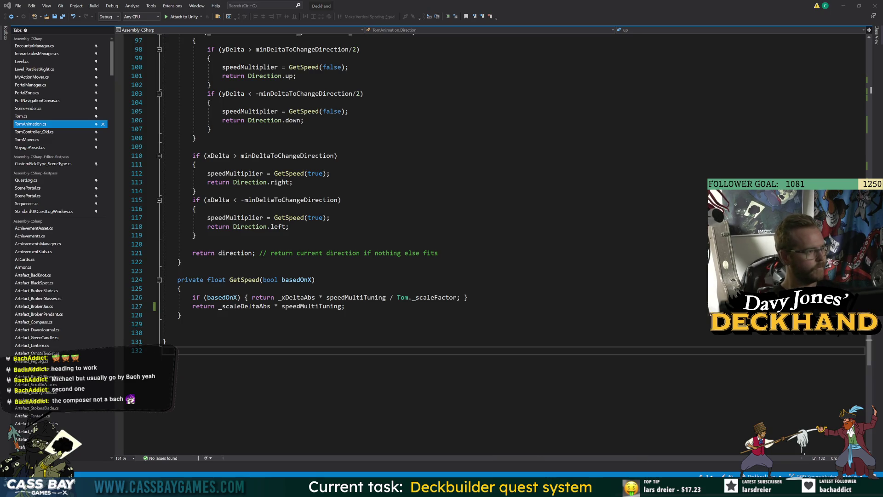
{"action": "key", "text": "alt+Tab"}
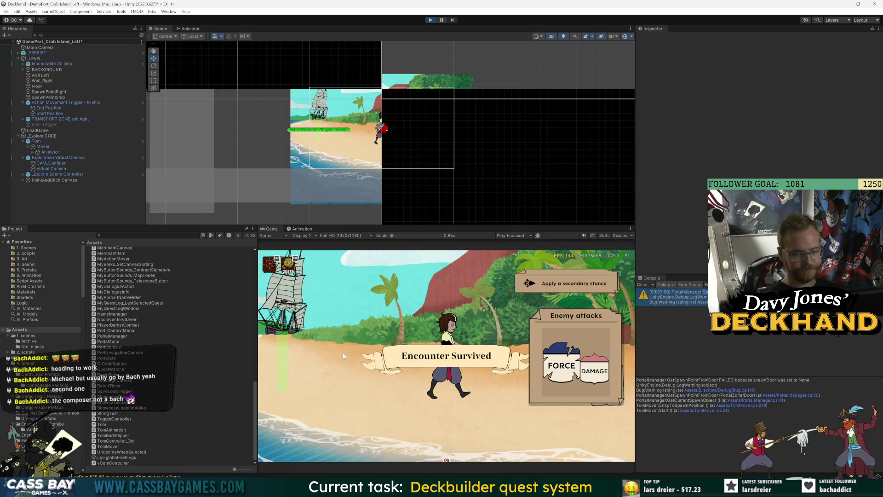
Walk Tom right, left and up toward the ship with Animator selected, then stop and return to Visual Studio
{"action": "left_click", "coordinate": [516, 416]}
{"action": "left_click", "coordinate": [122, 147]}
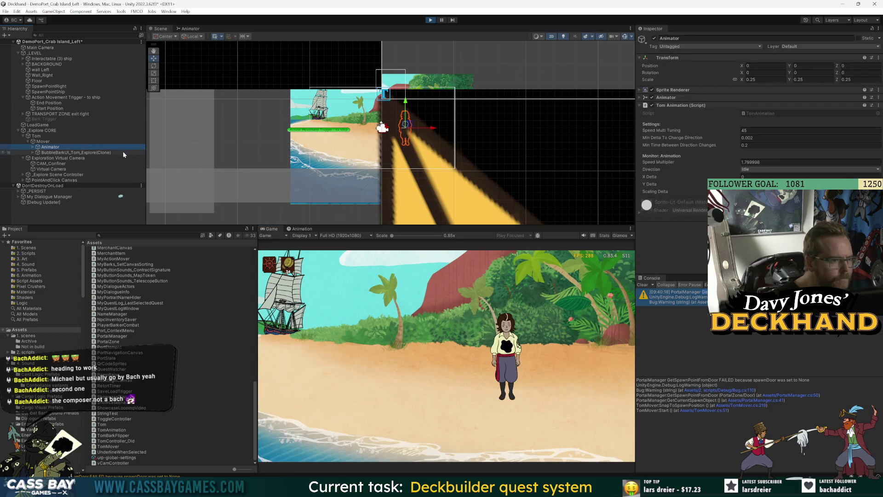
{"action": "left_click", "coordinate": [359, 369]}
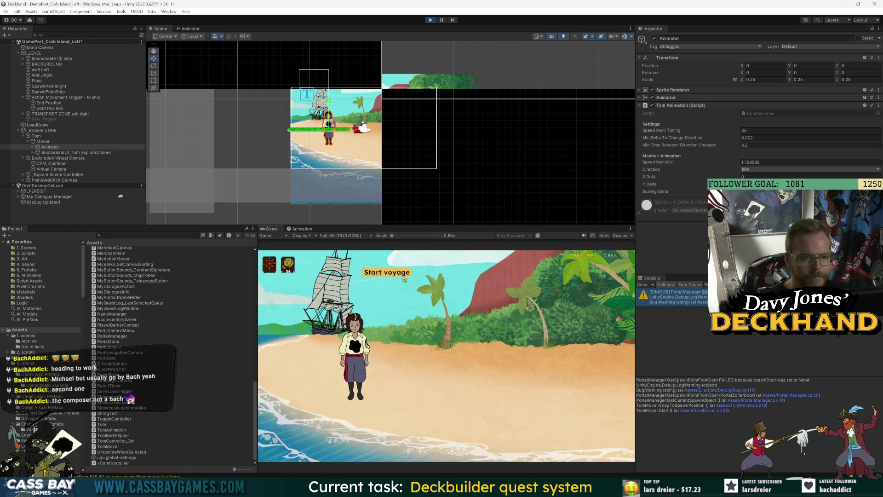
{"action": "left_click", "coordinate": [404, 278]}
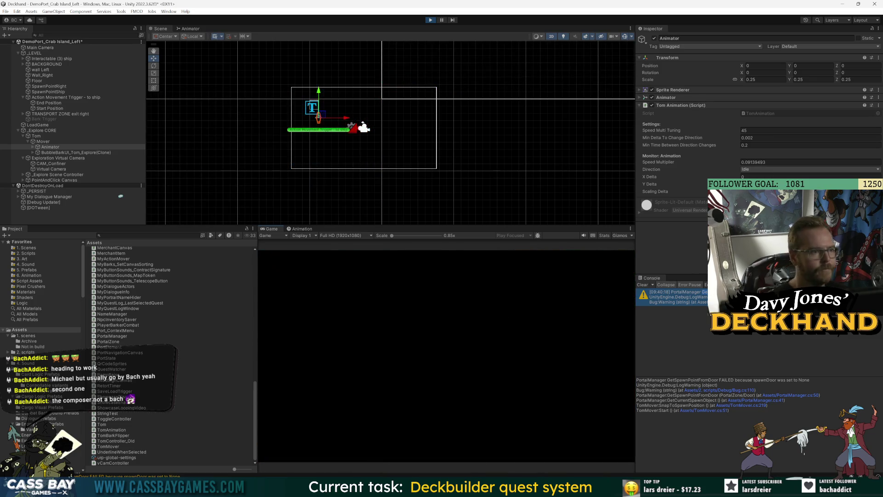
{"action": "key", "text": "ctrl+p"}
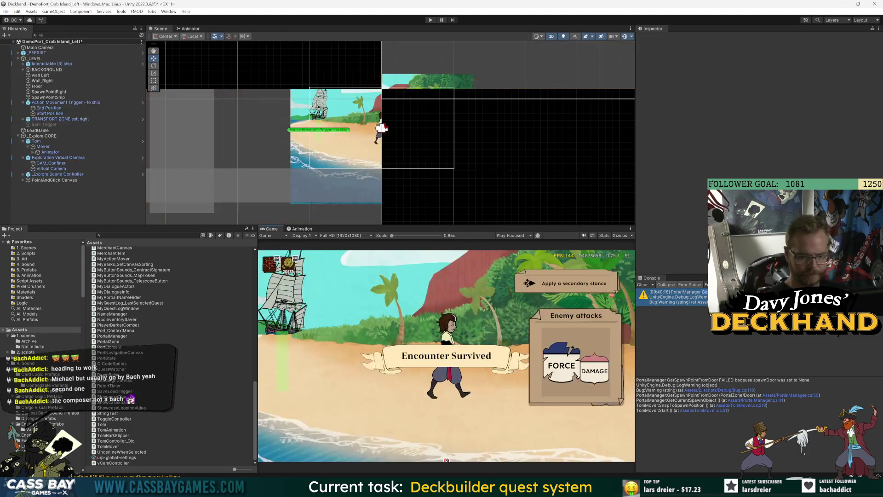
{"action": "key", "text": "alt+Tab"}
Append ' * 2' after speedMultiTuning on line 127, save, and switch to Unity
{"action": "left_click", "coordinate": [341, 306]}
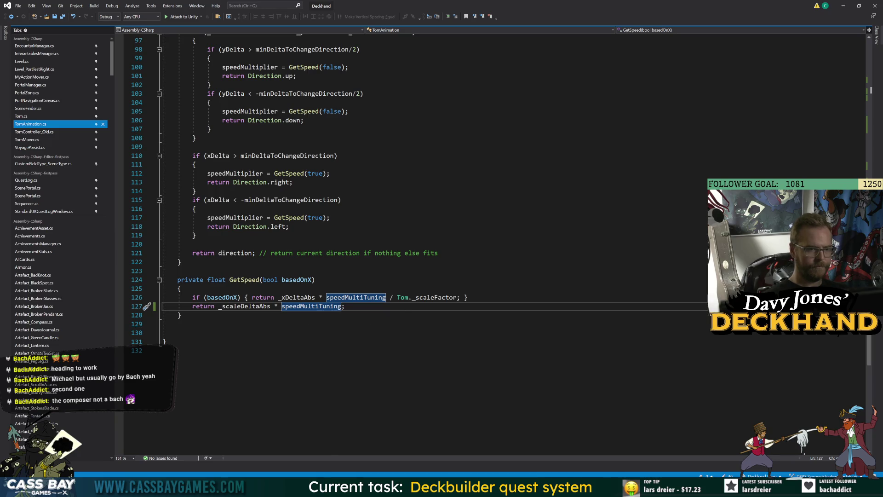
{"action": "type", "text": "*"}
{"action": "key", "text": "ctrl+s"}
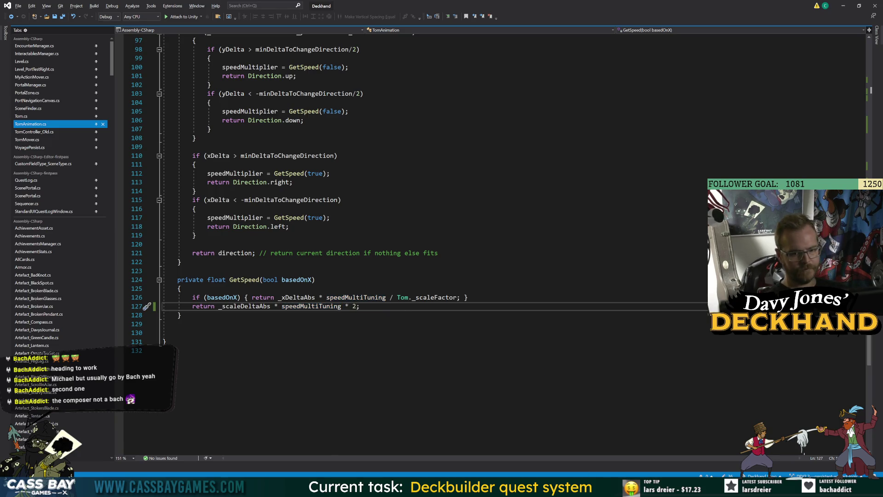
{"action": "key", "text": "alt+Tab"}
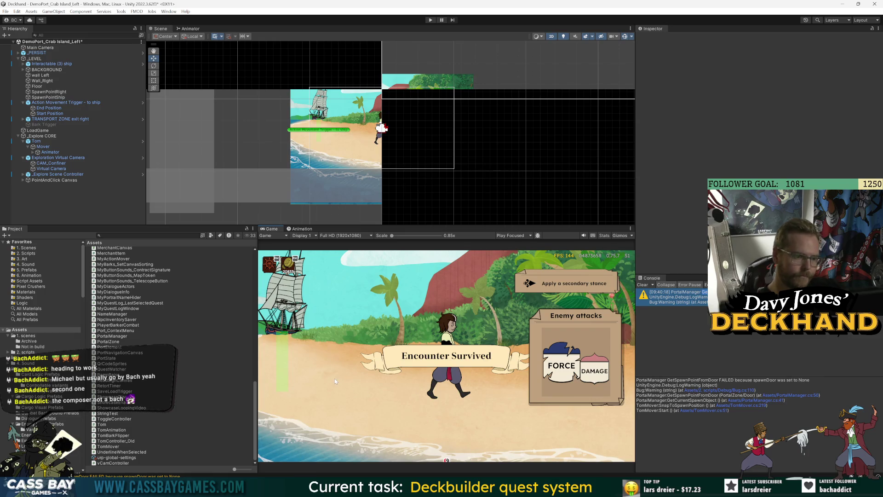
Run the scene, walk Tom left and then up to the ship, and switch back to Visual Studio
{"action": "left_click", "coordinate": [431, 20]}
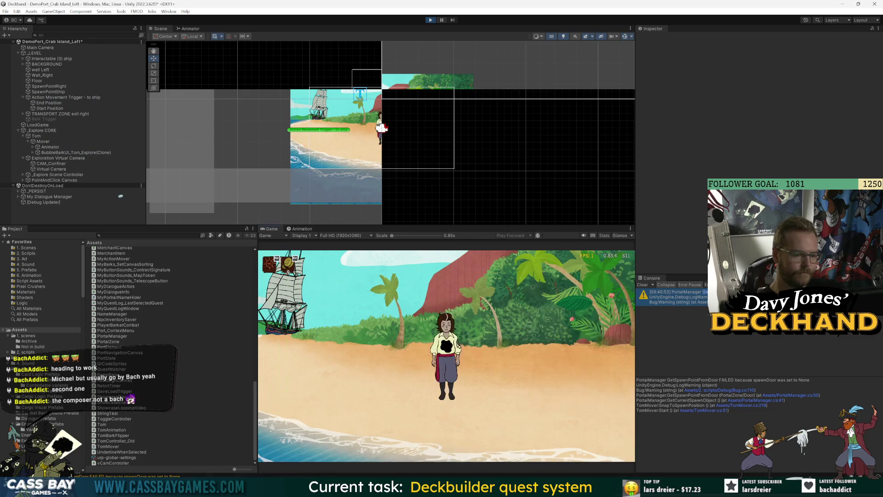
{"action": "left_click", "coordinate": [282, 354]}
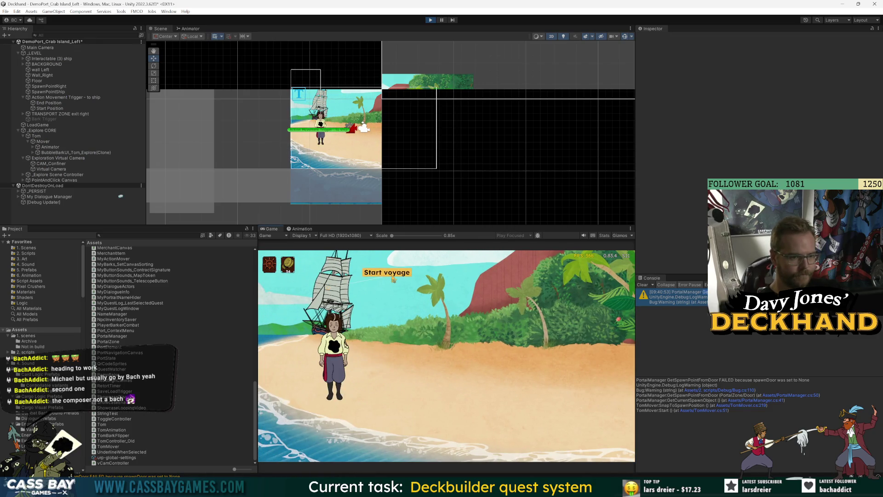
{"action": "left_click", "coordinate": [394, 277]}
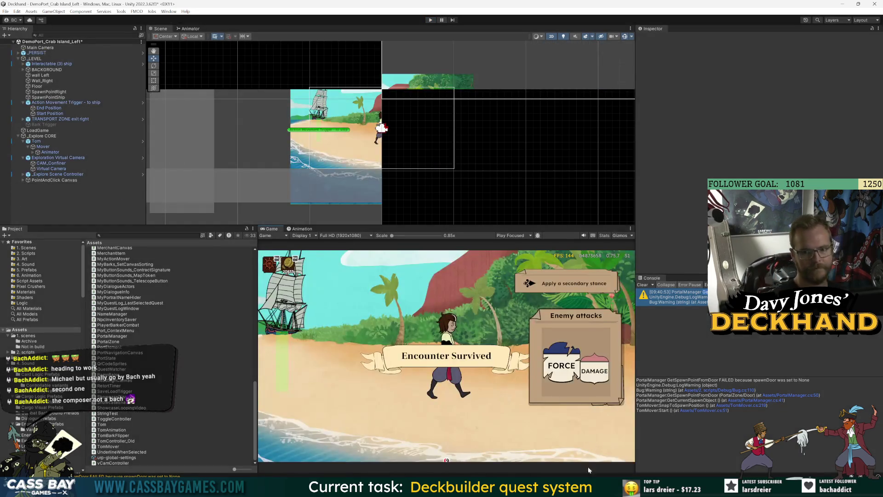
{"action": "key", "text": "alt+Tab"}
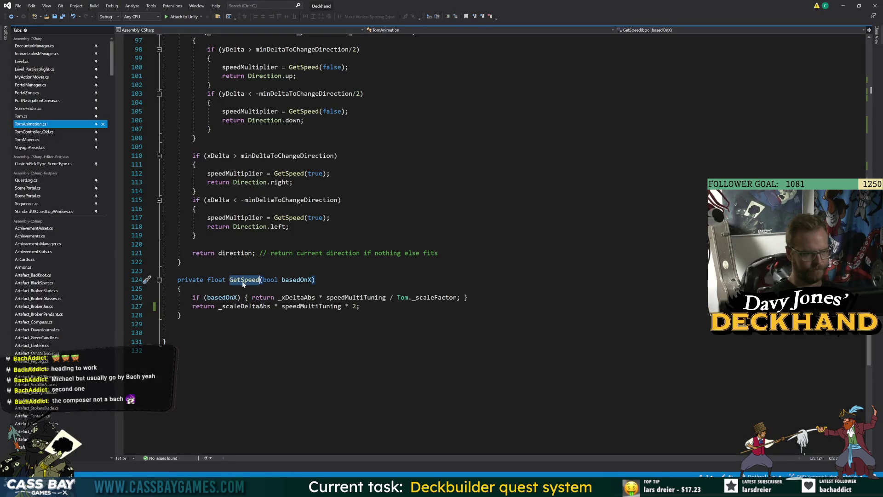
Trace speedMultiplier from LateUpdate's anim.SetFloat call down through CalculateDirection to GetSpeed
{"action": "left_click", "coordinate": [244, 280]}
{"action": "scroll", "coordinate": [414, 230], "scroll_direction": "up", "scroll_amount": 4}
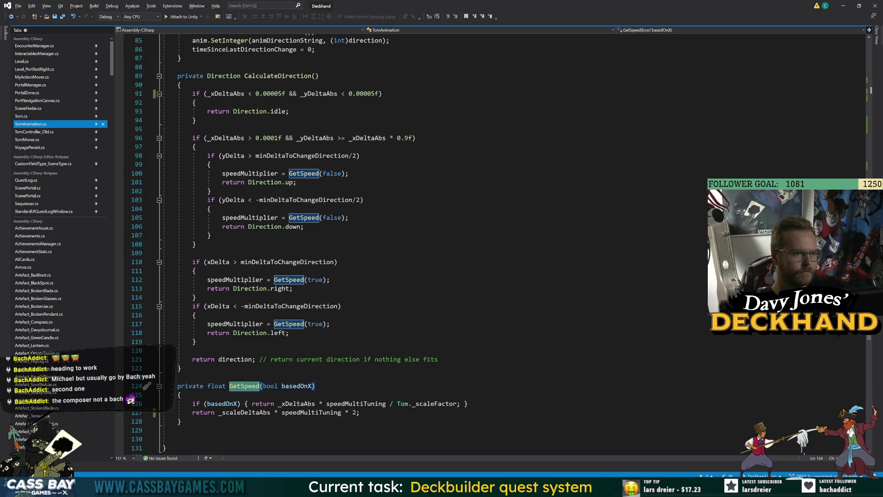
{"action": "scroll", "coordinate": [414, 244], "scroll_direction": "up", "scroll_amount": 5}
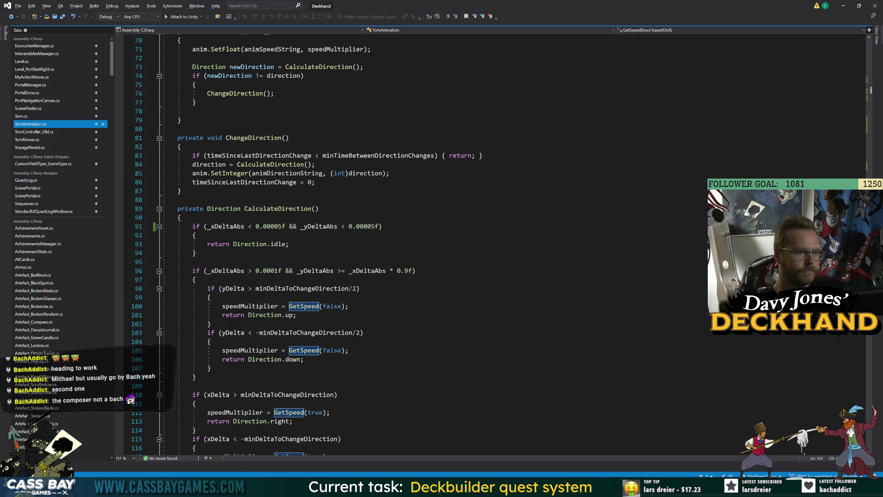
{"action": "scroll", "coordinate": [414, 244], "scroll_direction": "up", "scroll_amount": 7}
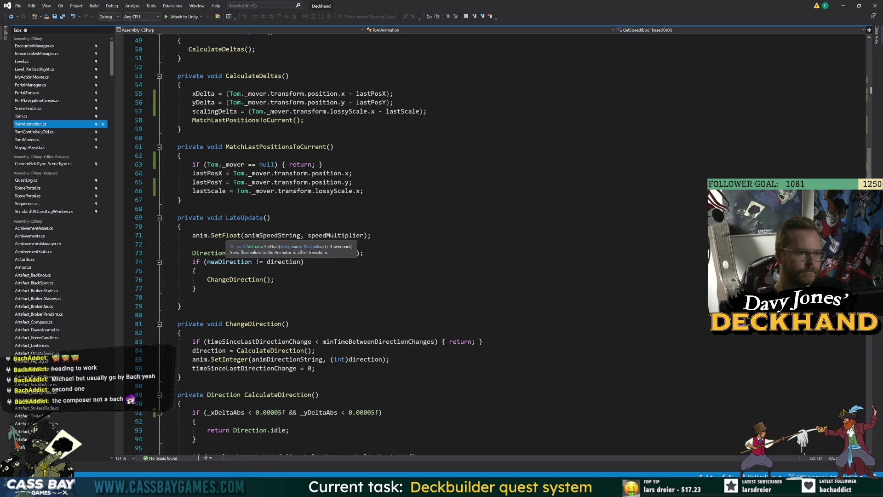
{"action": "left_click", "coordinate": [226, 237]}
{"action": "double_click", "coordinate": [272, 235]}
{"action": "left_click", "coordinate": [345, 236]}
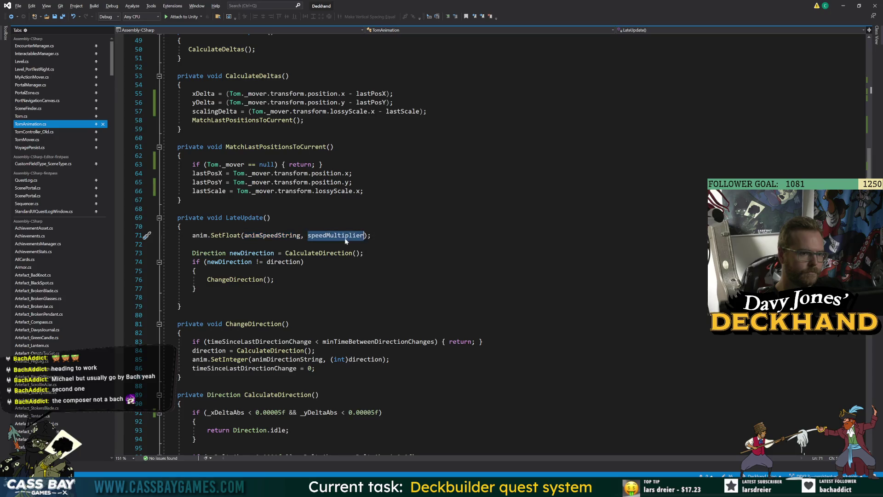
{"action": "scroll", "coordinate": [344, 238], "scroll_direction": "down", "scroll_amount": 11}
{"action": "scroll", "coordinate": [344, 238], "scroll_direction": "down", "scroll_amount": 2}
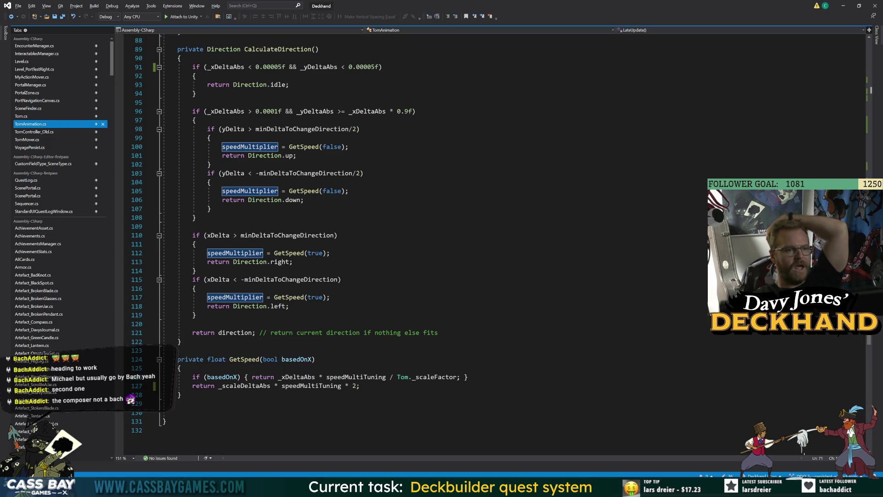
Add a stray 'if (direction' line, remove it again, and save the file
{"action": "left_click", "coordinate": [192, 323]}
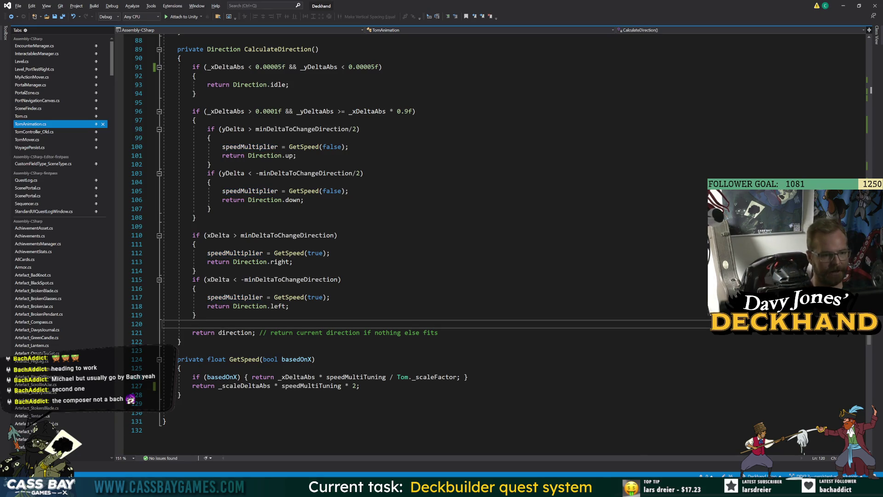
{"action": "key", "text": "Return"}
{"action": "type", "text": "if (dire"}
{"action": "key", "text": "Tab"}
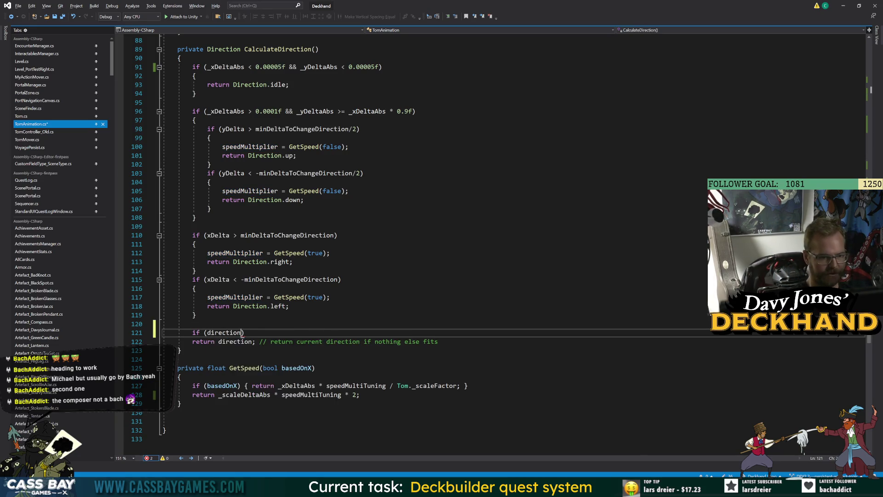
{"action": "left_click", "coordinate": [208, 306]}
{"action": "left_click", "coordinate": [138, 332]}
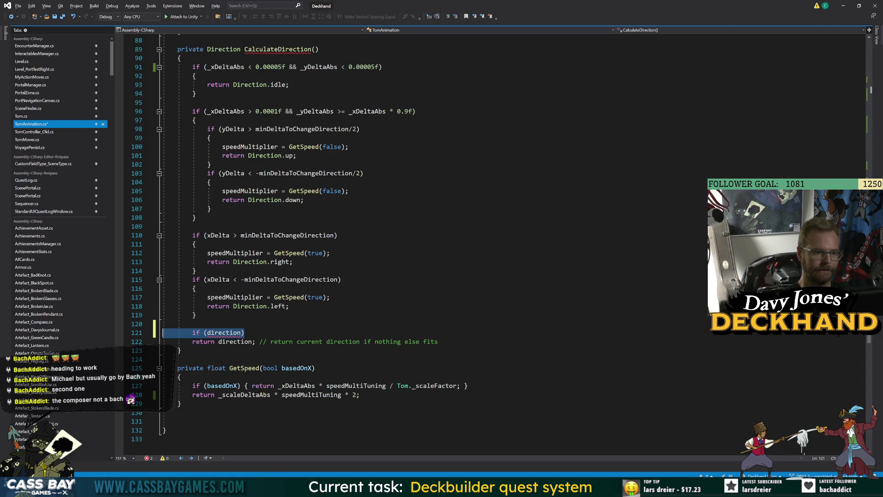
{"action": "key", "text": "Delete"}
{"action": "left_click", "coordinate": [196, 271]}
{"action": "key", "text": "ctrl+s"}
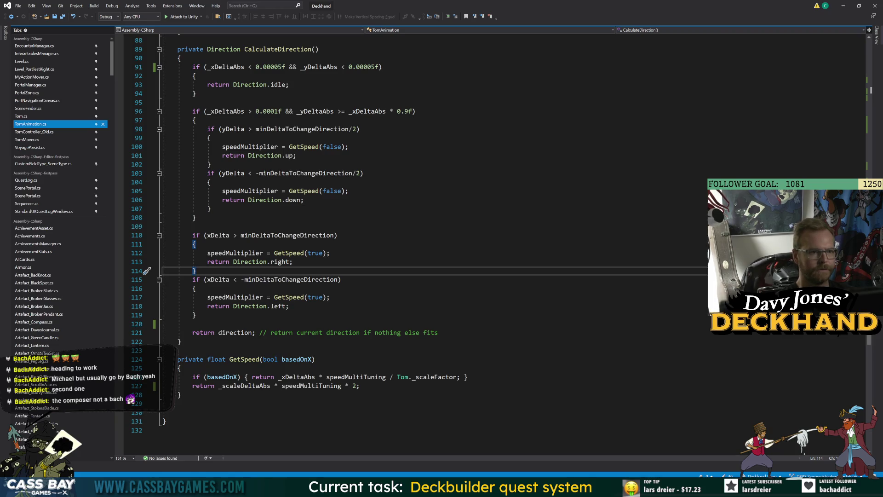
Delete the up and down branches' speedMultiplier = GetSpeed(false) lines in CalculateDirection
{"action": "left_click_drag", "start_coordinate": [349, 146], "coordinate": [162, 146]}
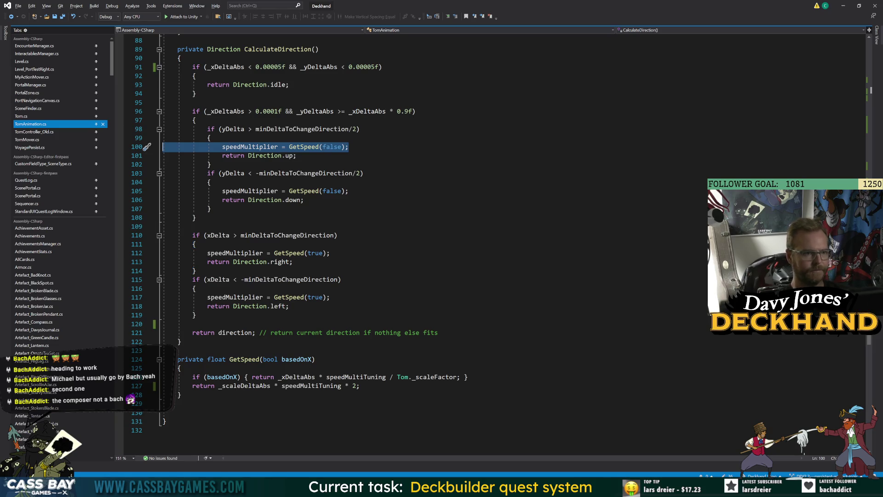
{"action": "key", "text": "Delete"}
{"action": "key", "text": "BackSpace"}
{"action": "key", "text": "Down"}
{"action": "key", "text": "Down"}
{"action": "key", "text": "Down"}
{"action": "key", "text": "shift+End"}
{"action": "key", "text": "Delete"}
{"action": "key", "text": "BackSpace"}
Delete the right and left branches' speedMultiplier = GetSpeed(true) lines and their blank lines
{"action": "left_click_drag", "start_coordinate": [330, 235], "coordinate": [162, 235]}
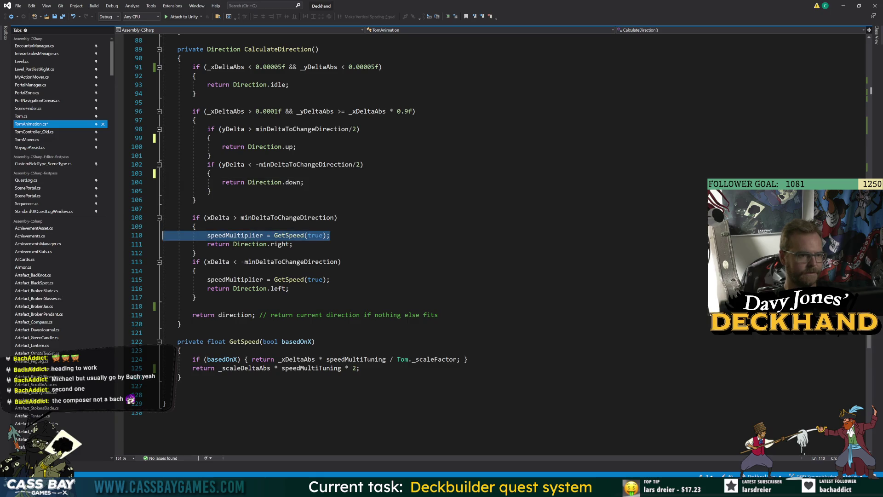
{"action": "key", "text": "Delete"}
{"action": "key", "text": "BackSpace"}
{"action": "left_click_drag", "start_coordinate": [330, 270], "coordinate": [208, 270]}
{"action": "key", "text": "Delete"}
{"action": "key", "text": "BackSpace"}
{"action": "key", "text": "Down"}
{"action": "key", "text": "Down"}
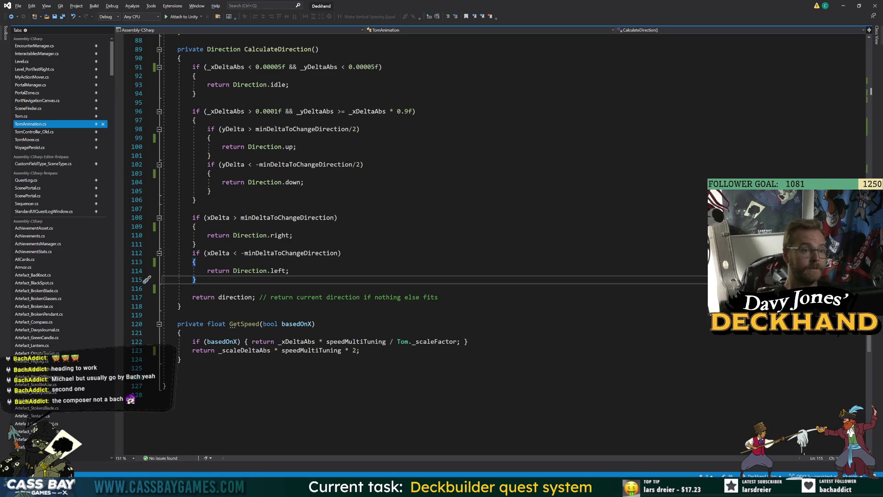
{"action": "left_click", "coordinate": [276, 49]}
{"action": "scroll", "coordinate": [276, 48], "scroll_direction": "up", "scroll_amount": 10}
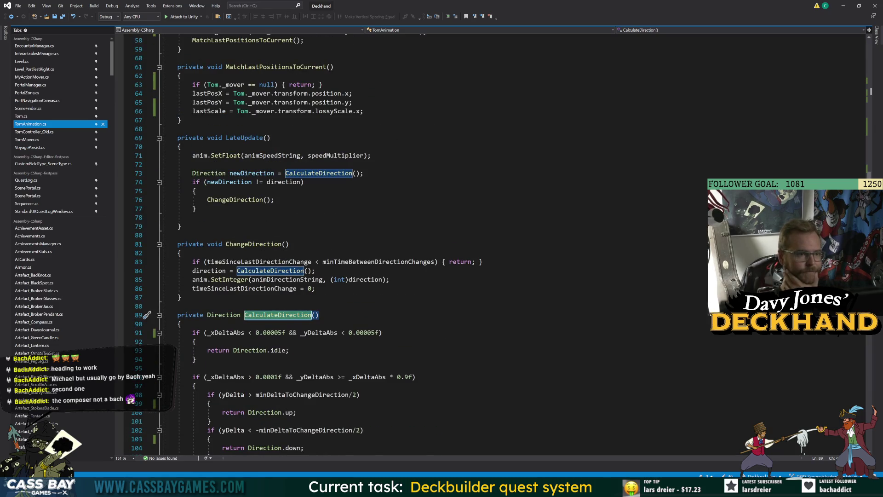
Give ChangeDirection a 'Direction newDirection' parameter copied from LateUpdate's declaration
{"action": "left_click", "coordinate": [368, 173]}
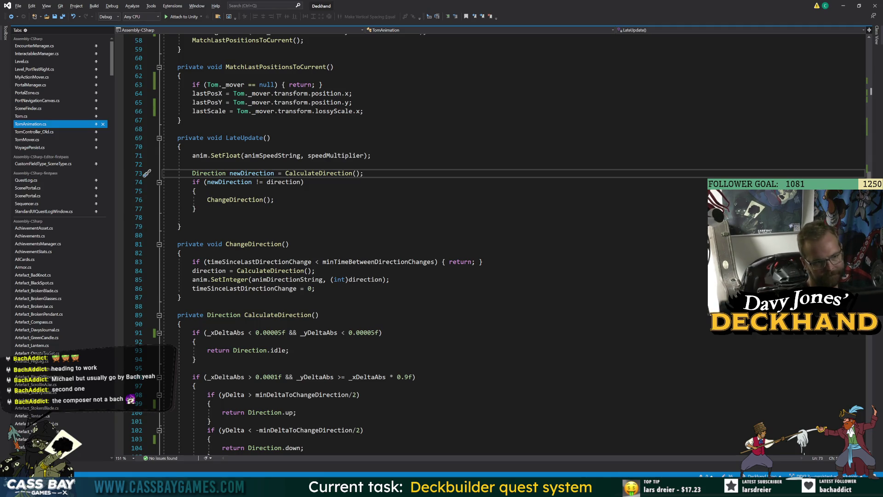
{"action": "double_click", "coordinate": [249, 201]}
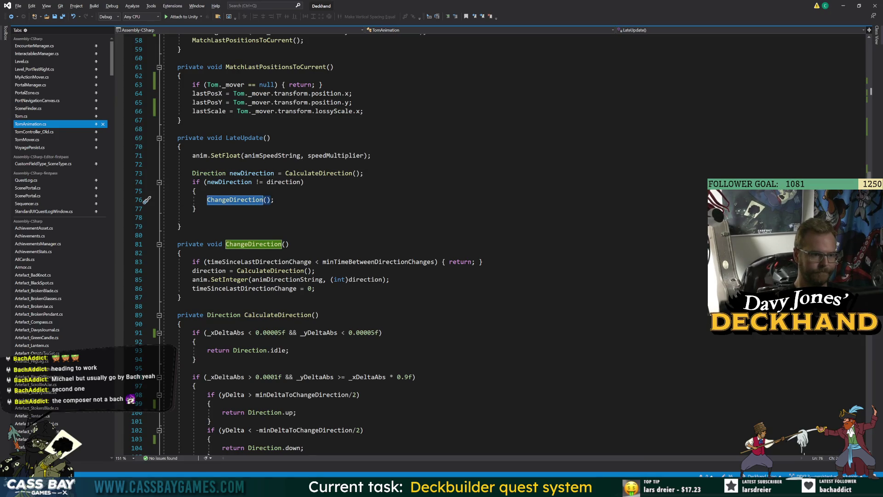
{"action": "left_click", "coordinate": [209, 270]}
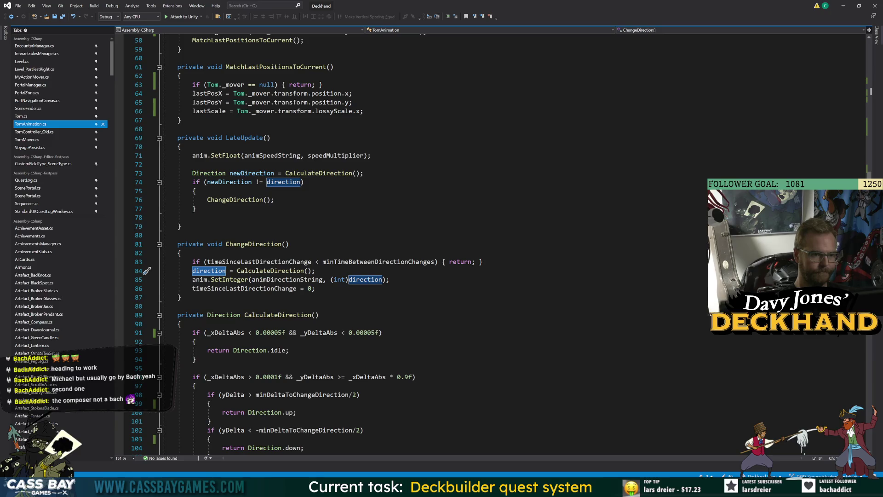
{"action": "key", "text": "End"}
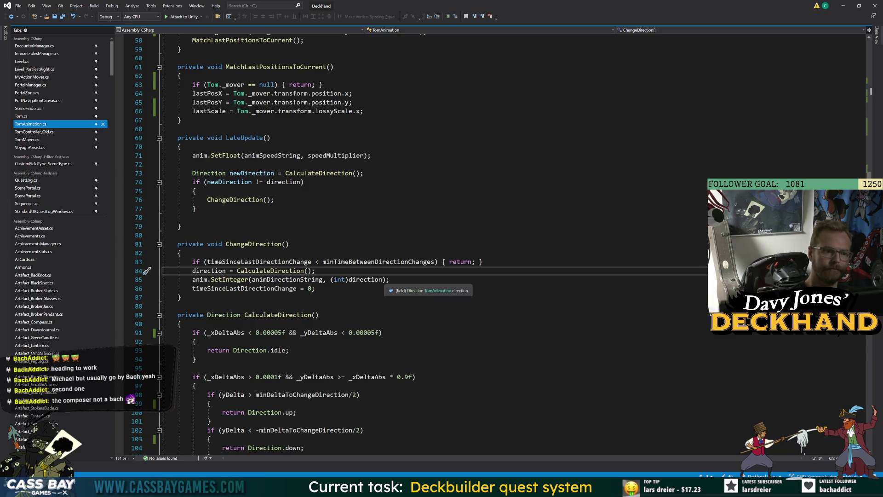
{"action": "key", "text": "Up"}
{"action": "key", "text": "Up"}
{"action": "key", "text": "Up"}
{"action": "scroll", "coordinate": [414, 243], "scroll_direction": "down", "scroll_amount": 12}
{"action": "scroll", "coordinate": [414, 244], "scroll_direction": "up", "scroll_amount": 12}
{"action": "key", "text": "Down"}
{"action": "key", "text": "Down"}
{"action": "key", "text": "Down"}
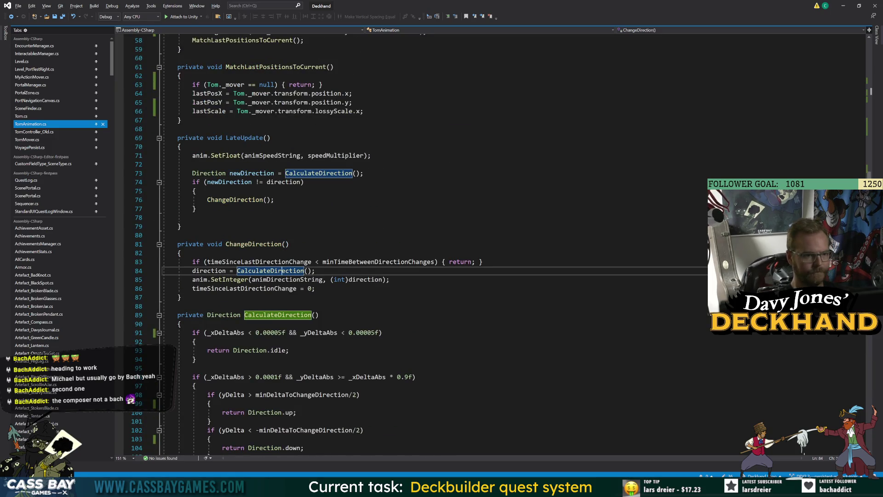
{"action": "left_click_drag", "start_coordinate": [192, 173], "coordinate": [275, 173]}
{"action": "key", "text": "ctrl+c"}
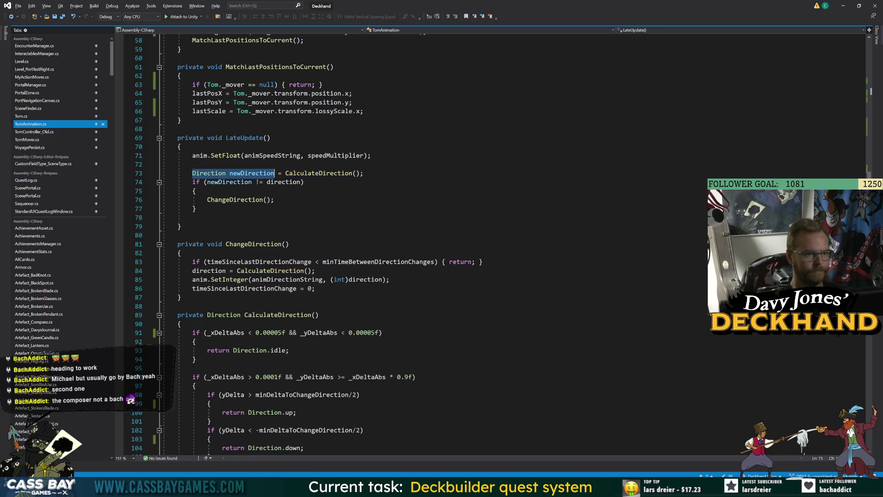
{"action": "left_click", "coordinate": [285, 244]}
{"action": "key", "text": "ctrl+v"}
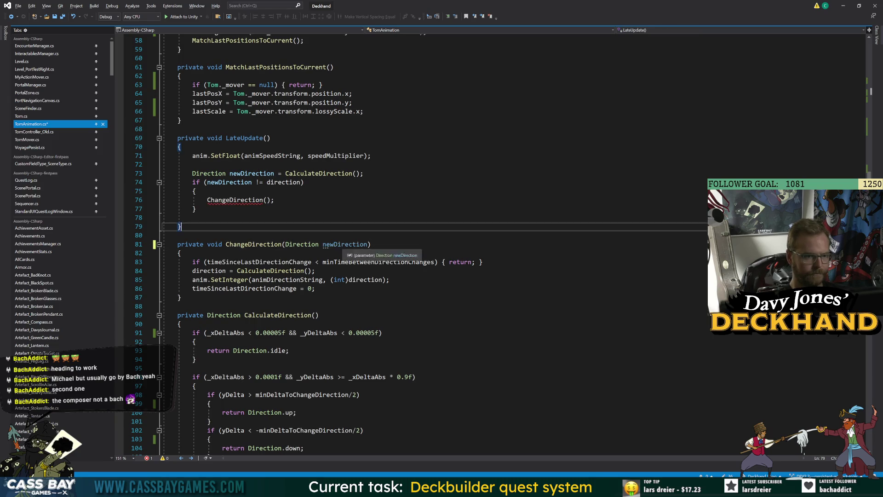
Assign newDirection instead of CalculateDirection() to direction in ChangeDirection, and save
{"action": "left_click_drag", "start_coordinate": [237, 270], "coordinate": [316, 271]}
{"action": "type", "text": "newDirection"}
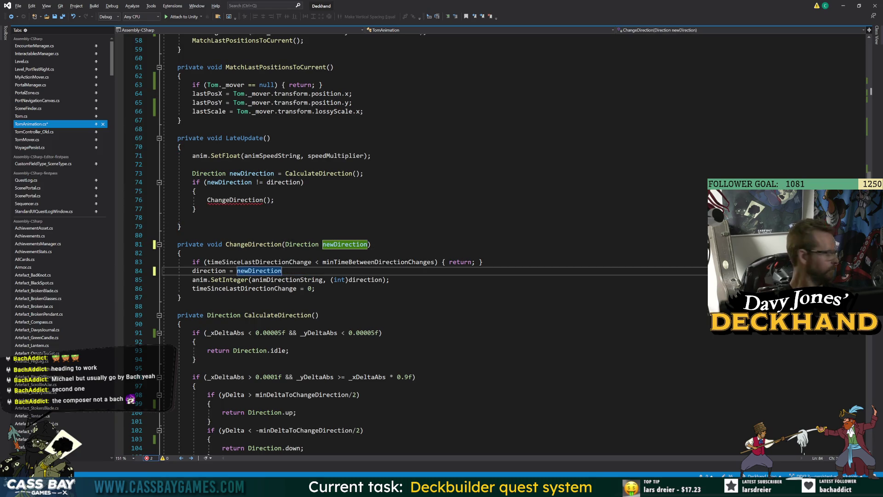
{"action": "type", "text": ";"}
{"action": "key", "text": "ctrl+s"}
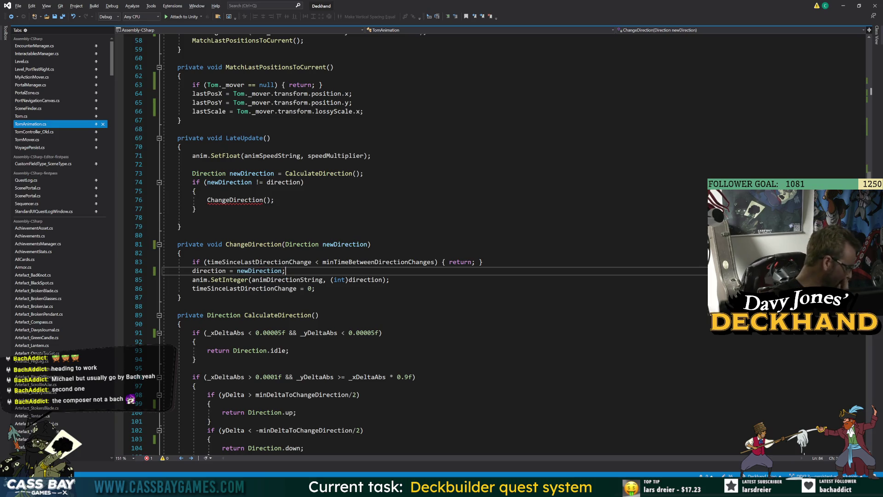
Pass newDirection into the ChangeDirection call in LateUpdate
{"action": "double_click", "coordinate": [278, 183]}
{"action": "double_click", "coordinate": [229, 182]}
{"action": "key", "text": "ctrl+c"}
{"action": "left_click", "coordinate": [263, 199]}
{"action": "key", "text": "ctrl+v"}
{"action": "left_click", "coordinate": [181, 226]}
{"action": "left_click", "coordinate": [319, 315]}
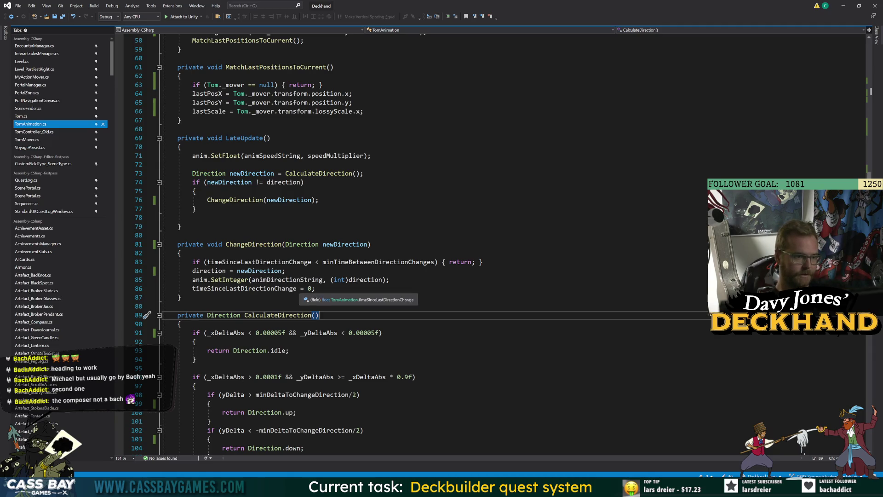
{"action": "left_click", "coordinate": [314, 288]}
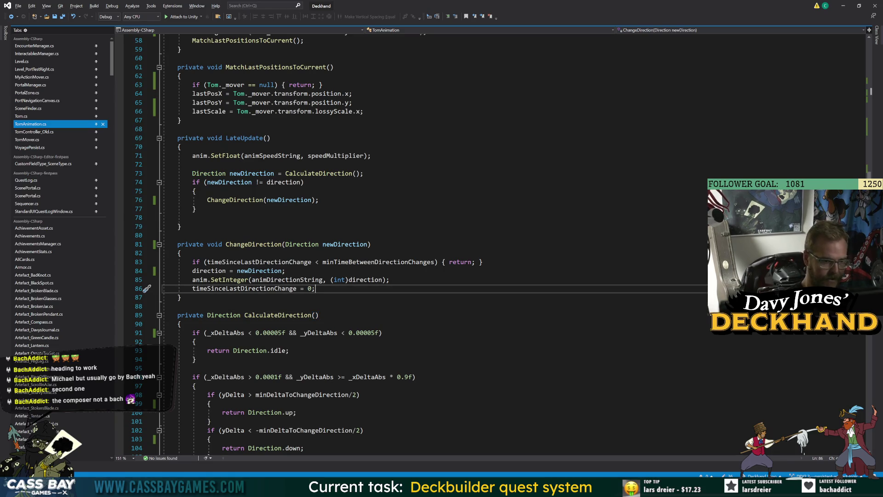
Add an if block for direction == Direction.left || direction == Direction.right in ChangeDirection
{"action": "key", "text": "Return"}
{"action": "type", "text": "if ("}
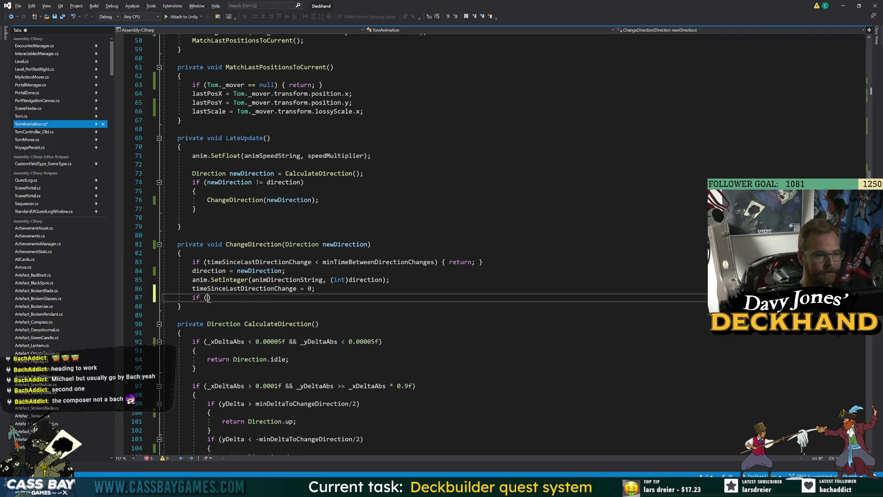
{"action": "type", "text": "direction"}
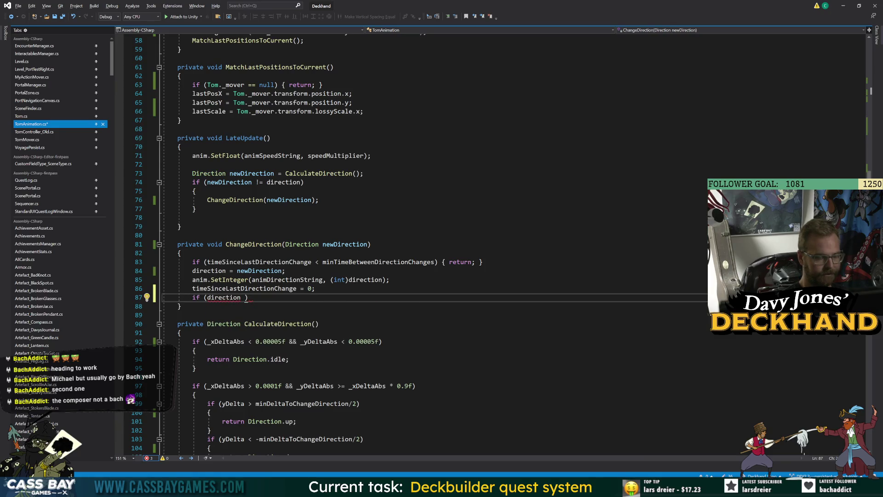
{"action": "key", "text": "BackSpace"}
{"action": "type", "text": "=="}
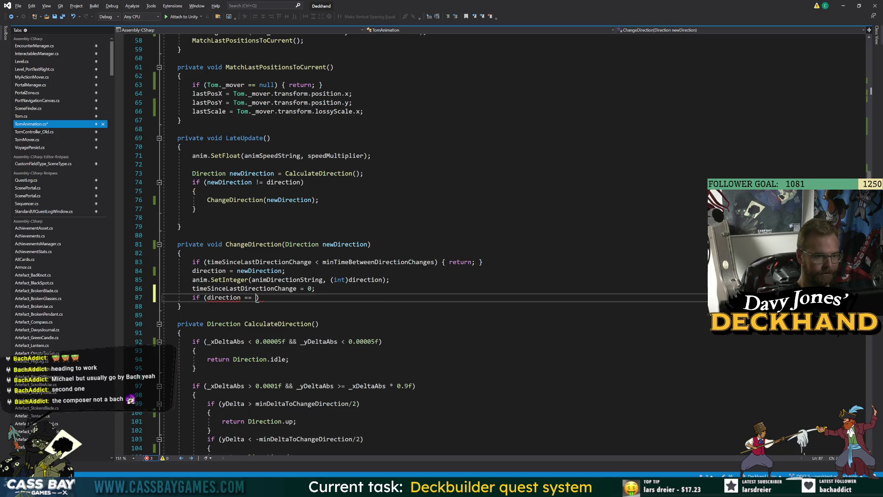
{"action": "key", "text": "Down"}
{"action": "key", "text": "Down"}
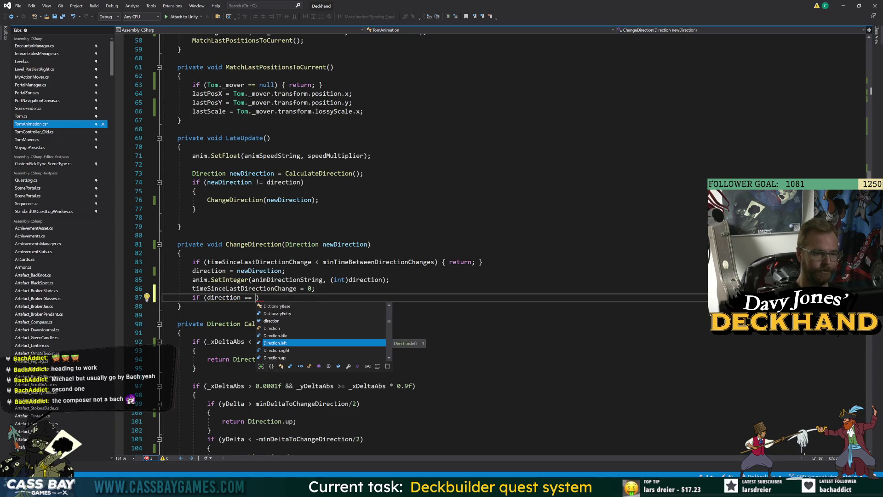
{"action": "key", "text": "Tab"}
{"action": "type", "text": "|| "}
{"action": "type", "text": "direction == "}
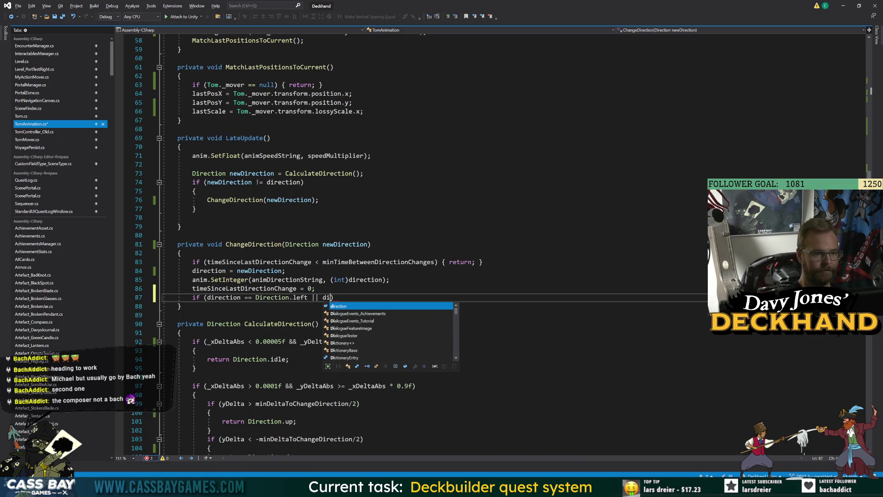
{"action": "type", "text": "Direction.r"}
{"action": "key", "text": "Tab"}
{"action": "type", "text": ")"}
{"action": "key", "text": "Return"}
{"action": "type", "text": "{"}
{"action": "key", "text": "Return"}
{"action": "key", "text": "ctrl+s"}
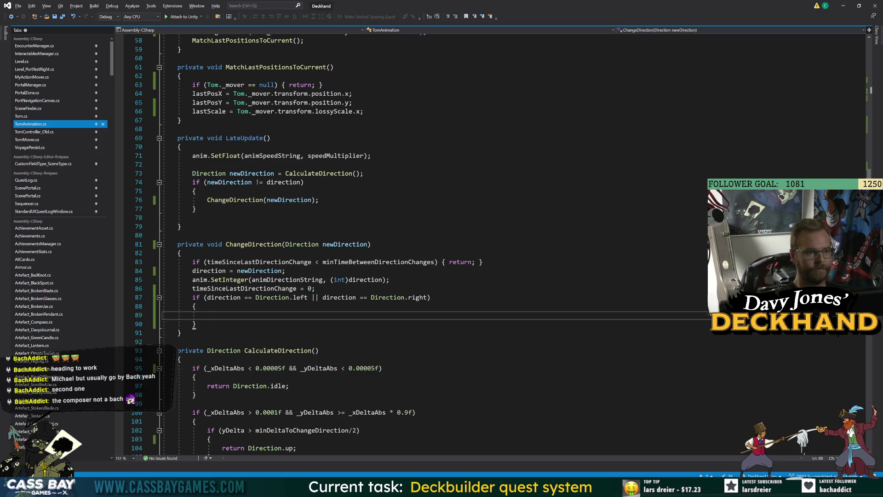
Set speedMultiplier = GetSpeed(true) in the if and GetSpeed(false) in a new else block
{"action": "type", "text": "sp"}
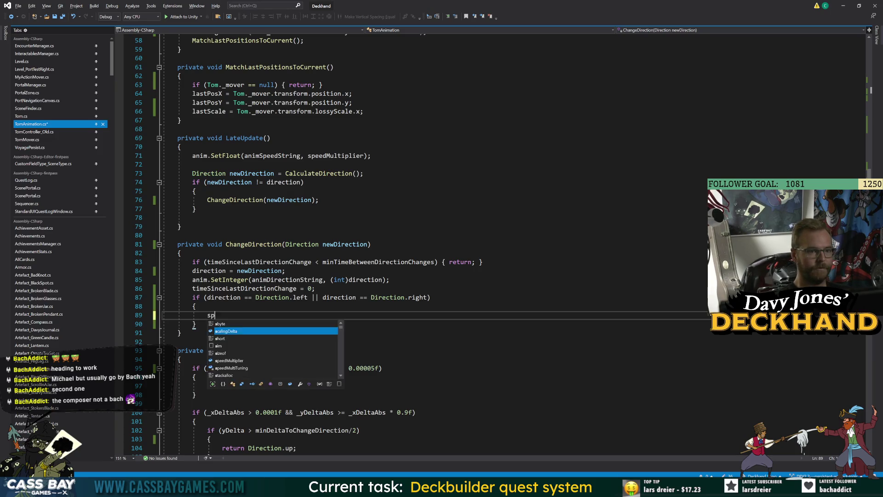
{"action": "type", "text": "eedMultiplier = GetSpeed"}
{"action": "type", "text": "(true);"}
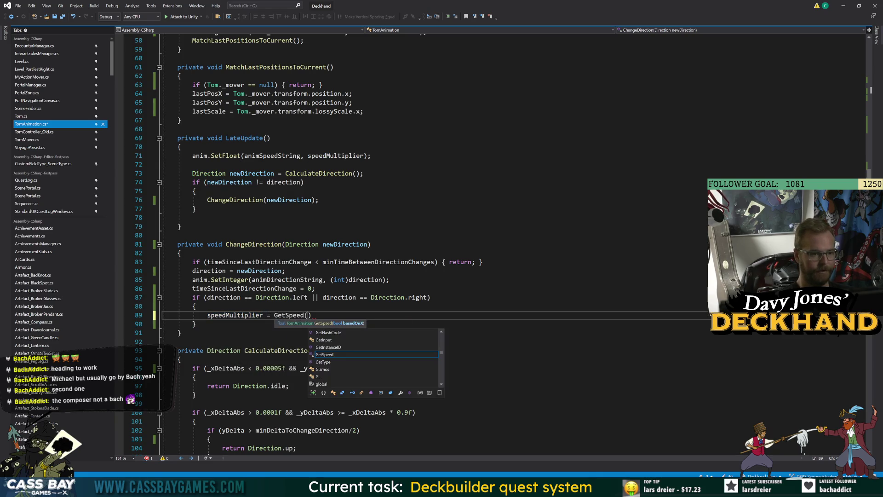
{"action": "key", "text": "Down"}
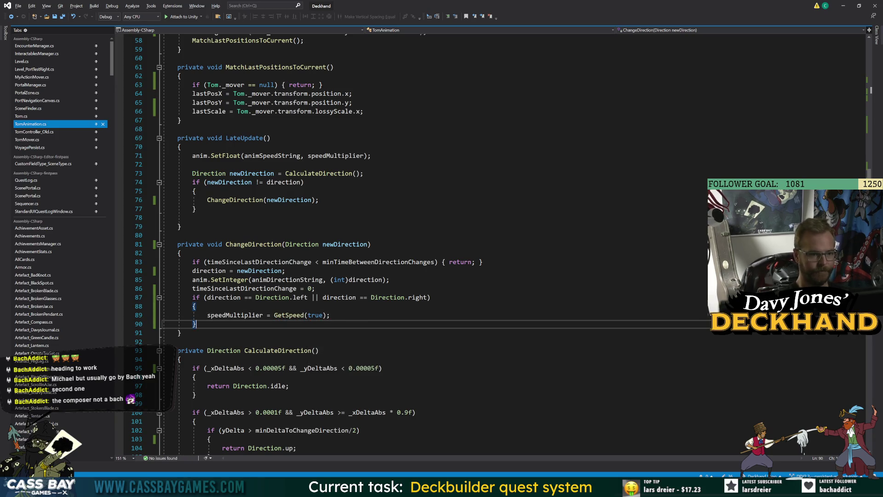
{"action": "key", "text": "Return"}
{"action": "type", "text": "else {"}
{"action": "key", "text": "Return"}
{"action": "type", "text": "speedMultiplier = GetSpeed(false"}
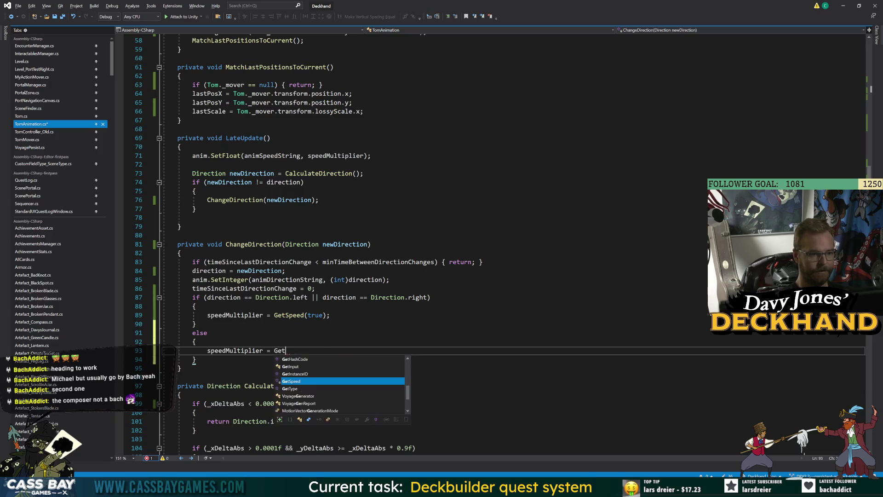
{"action": "type", "text": ");"}
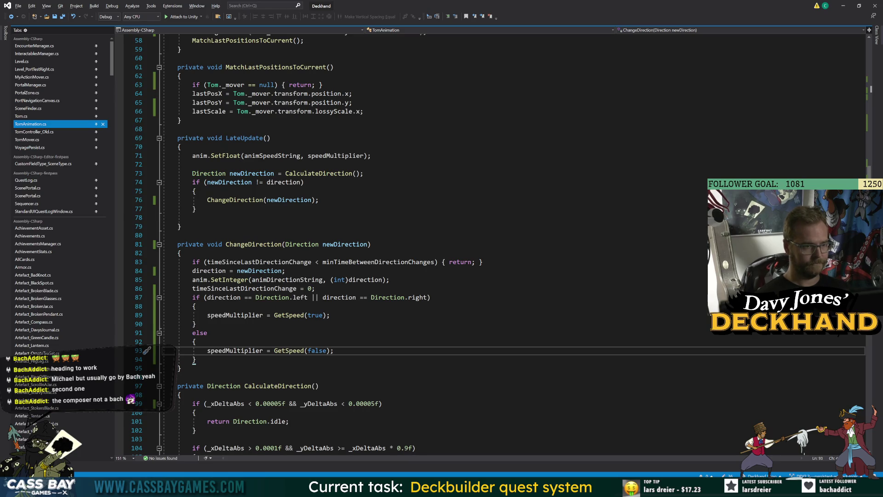
{"action": "scroll", "coordinate": [460, 244], "scroll_direction": "up", "scroll_amount": 5}
Delete the if/else speedMultiplier block on lines 87–94 of ChangeDirection
{"action": "scroll", "coordinate": [460, 244], "scroll_direction": "up", "scroll_amount": 7}
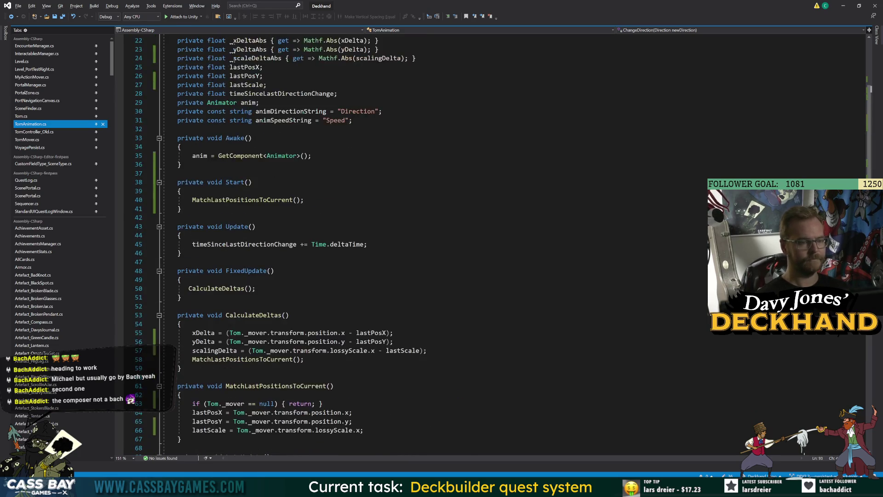
{"action": "scroll", "coordinate": [460, 243], "scroll_direction": "up", "scroll_amount": 4}
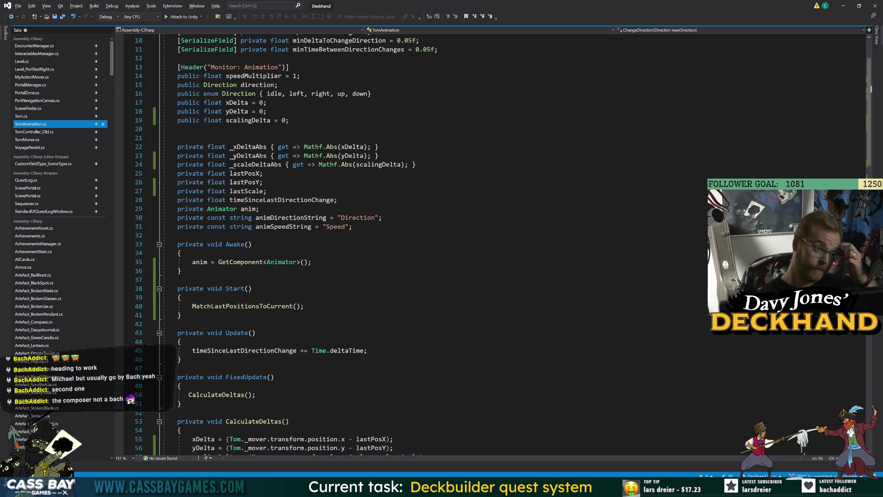
{"action": "scroll", "coordinate": [460, 244], "scroll_direction": "down", "scroll_amount": 7}
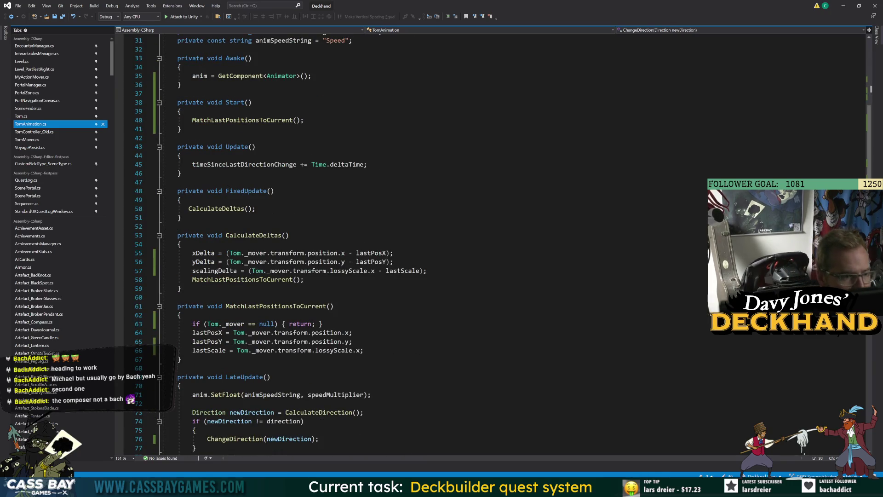
{"action": "scroll", "coordinate": [460, 244], "scroll_direction": "down", "scroll_amount": 7}
{"action": "scroll", "coordinate": [460, 243], "scroll_direction": "down", "scroll_amount": 8}
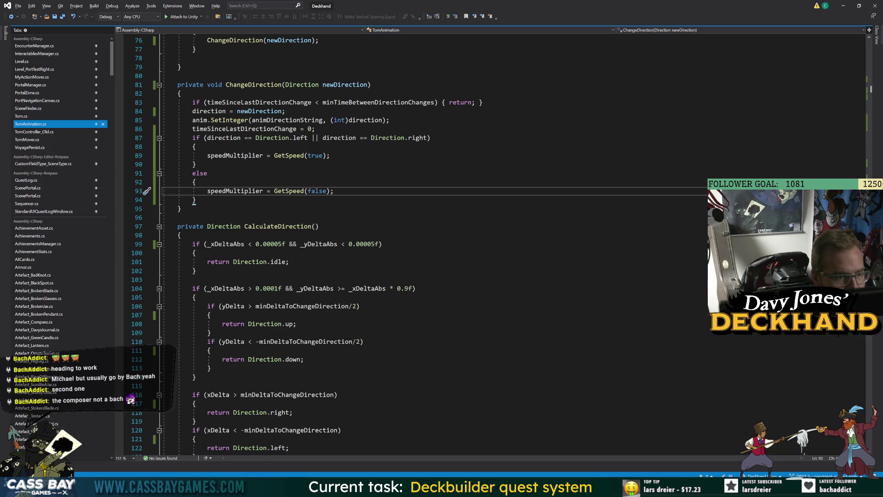
{"action": "scroll", "coordinate": [460, 243], "scroll_direction": "up", "scroll_amount": 7}
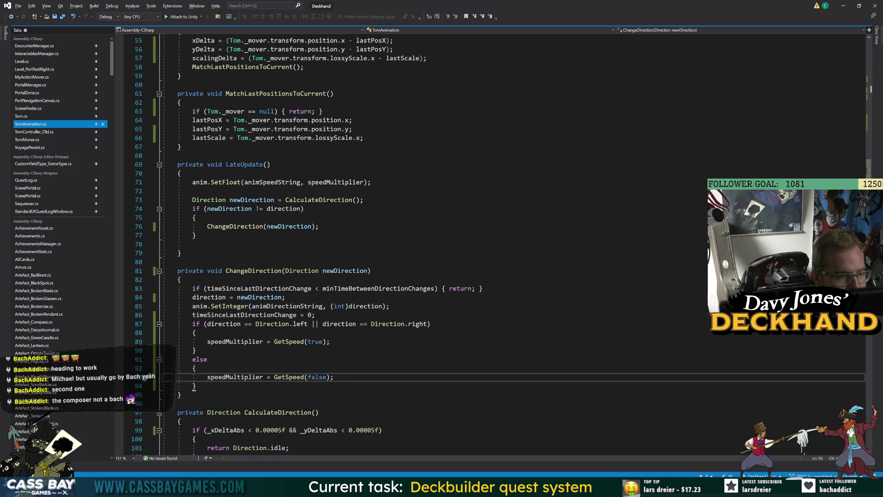
{"action": "left_click_drag", "start_coordinate": [196, 387], "coordinate": [193, 324]}
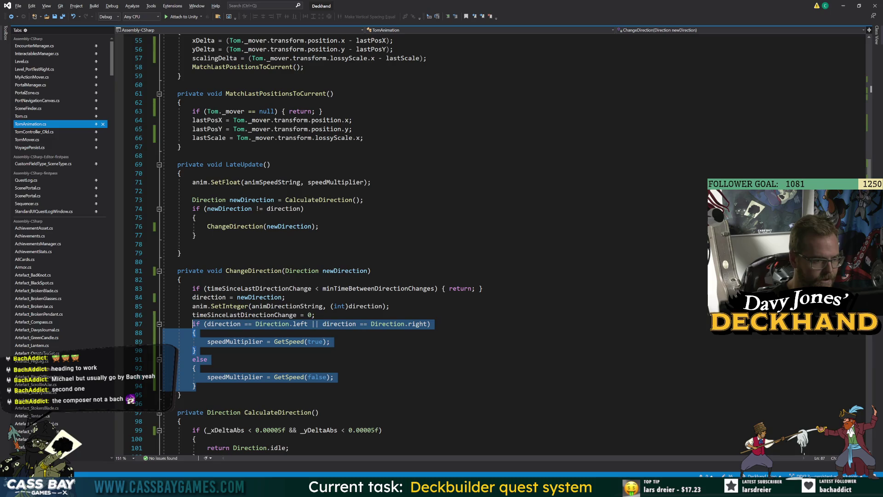
{"action": "key", "text": "BackSpace"}
{"action": "key", "text": "BackSpace"}
{"action": "key", "text": "BackSpace"}
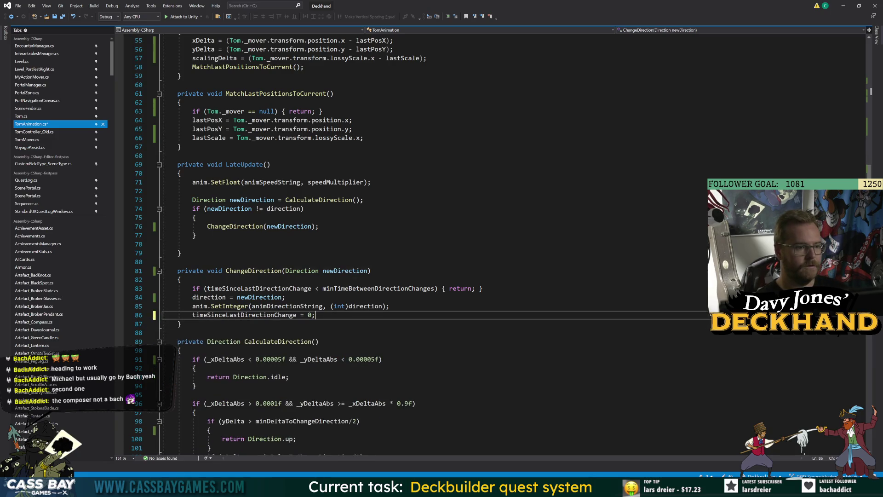
Start a 'speedMultiplier =' line at the top of LateUpdate, saving the script
{"action": "left_click", "coordinate": [372, 183]}
{"action": "key", "text": "Return"}
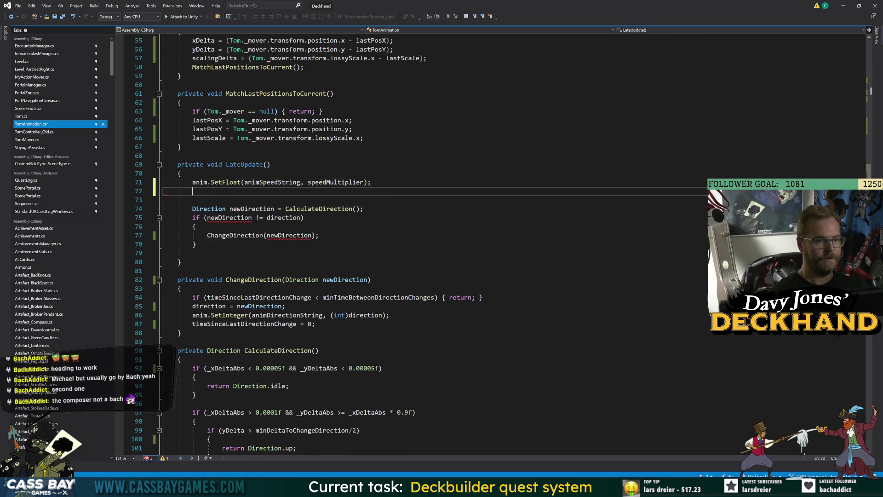
{"action": "key", "text": "ctrl+s"}
{"action": "key", "text": "Up"}
{"action": "key", "text": "Up"}
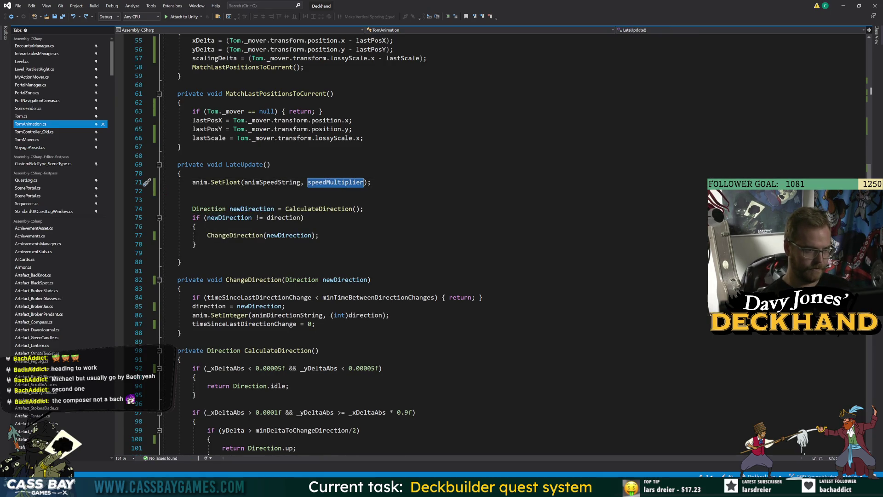
{"action": "key", "text": "Return"}
{"action": "type", "text": "speedMultiplier ="}
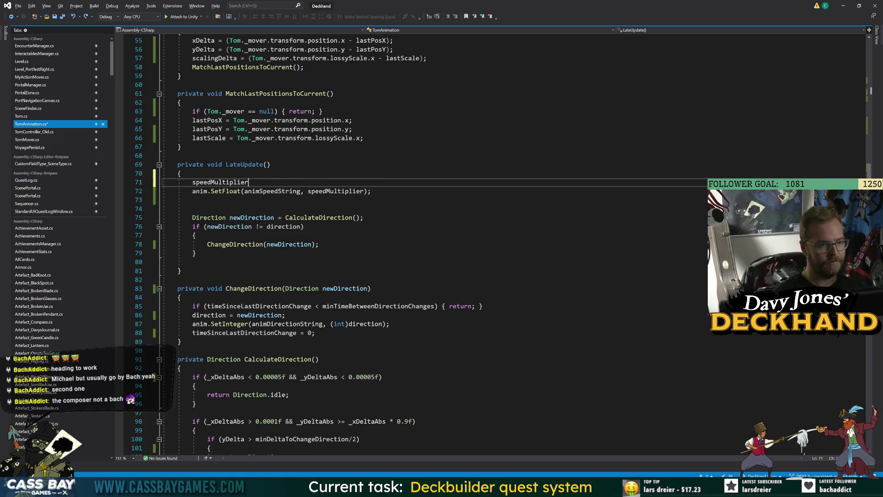
{"action": "scroll", "coordinate": [460, 244], "scroll_direction": "up", "scroll_amount": 15}
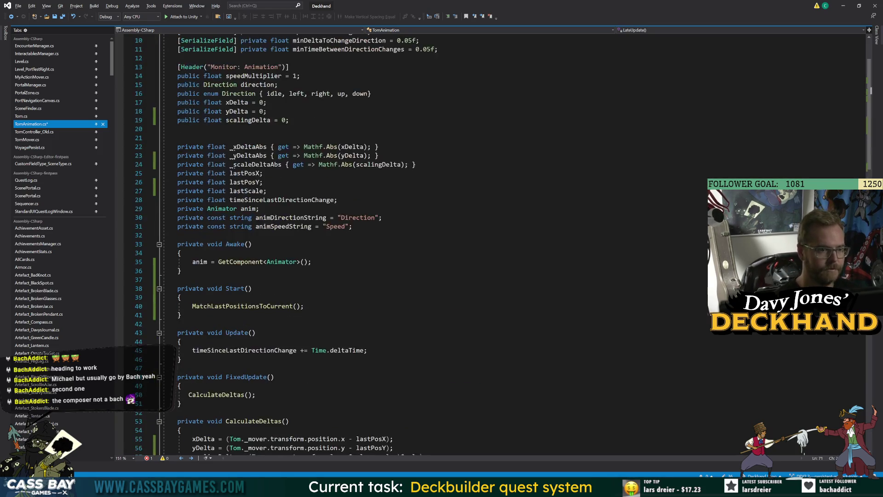
Declare 'private bool isMovingVertically { get=> }' below the field declarations
{"action": "left_click", "coordinate": [352, 226]}
{"action": "key", "text": "Return"}
{"action": "type", "text": "private bool"}
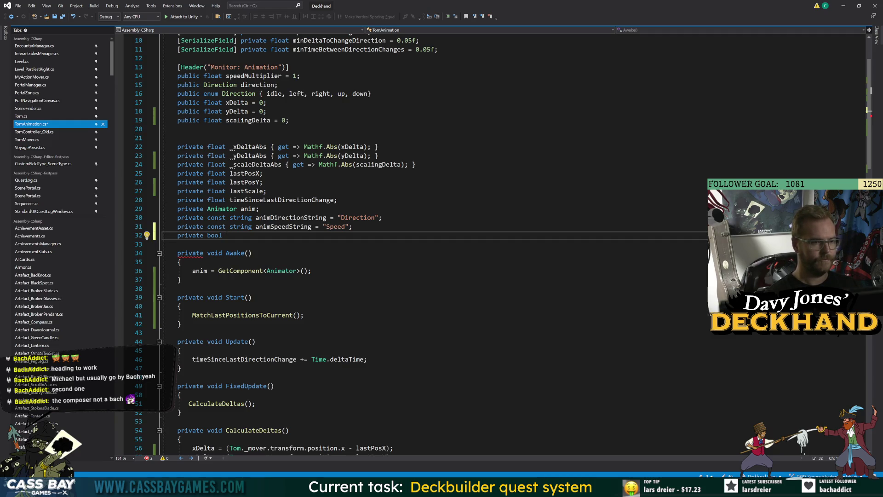
{"action": "type", "text": "isMoving"}
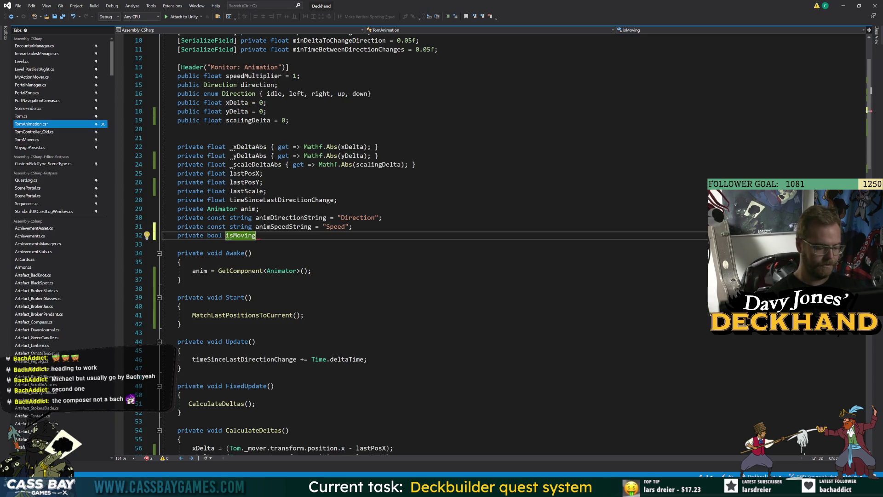
{"action": "type", "text": "Ve"}
{"action": "type", "text": "rtically ="}
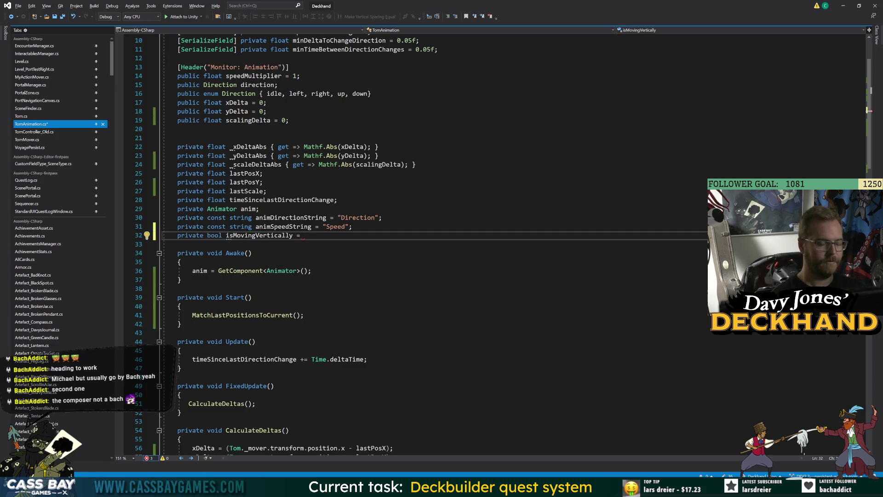
{"action": "type", "text": " { get=>"}
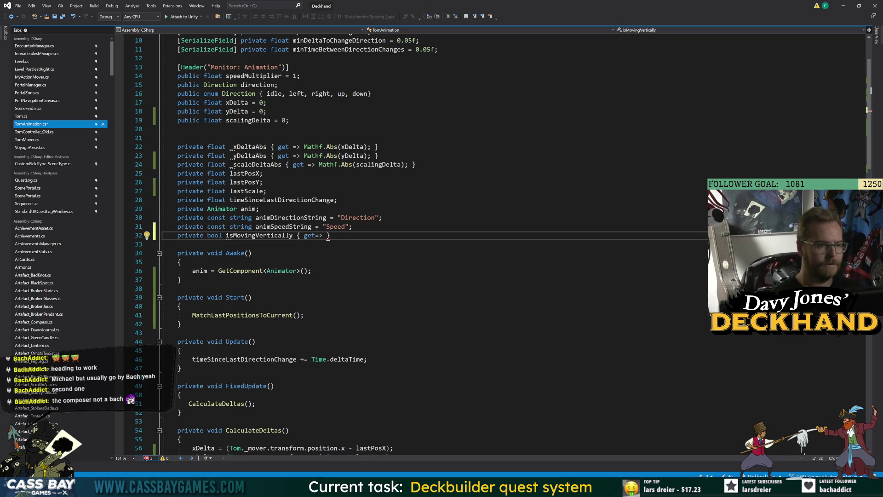
{"action": "double_click", "coordinate": [226, 235]}
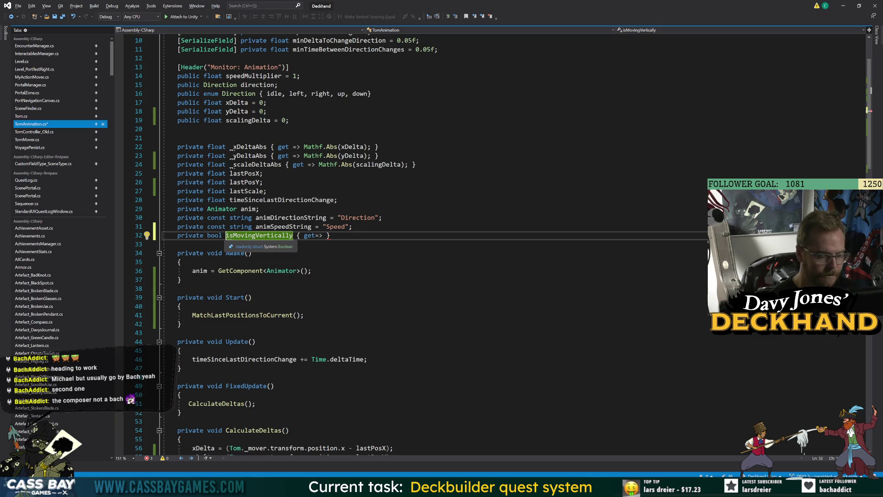
Rename it _isMovingVertically, move it under _scaleDeltaAbs, returning direction == Direction.up || direction == Direction.down
{"action": "left_click", "coordinate": [226, 236]}
{"action": "type", "text": "_"}
{"action": "left_click_drag", "start_coordinate": [333, 235], "coordinate": [161, 235]}
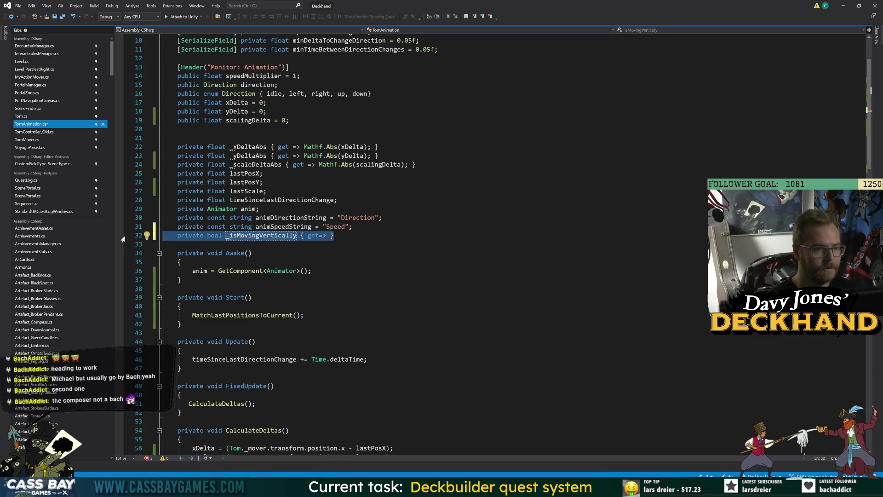
{"action": "key", "text": "alt+Up"}
{"action": "key", "text": "alt+Up"}
{"action": "key", "text": "alt+Up"}
{"action": "key", "text": "End"}
{"action": "key", "text": "Left"}
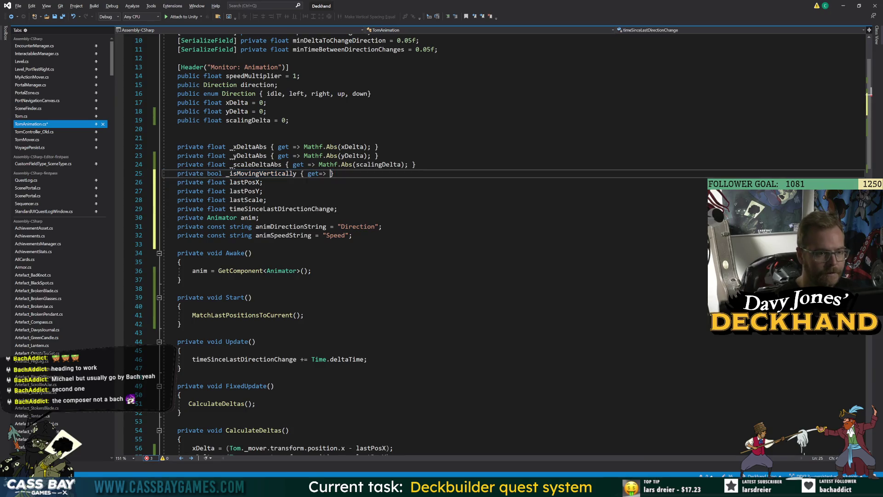
{"action": "type", "text": "direction == "}
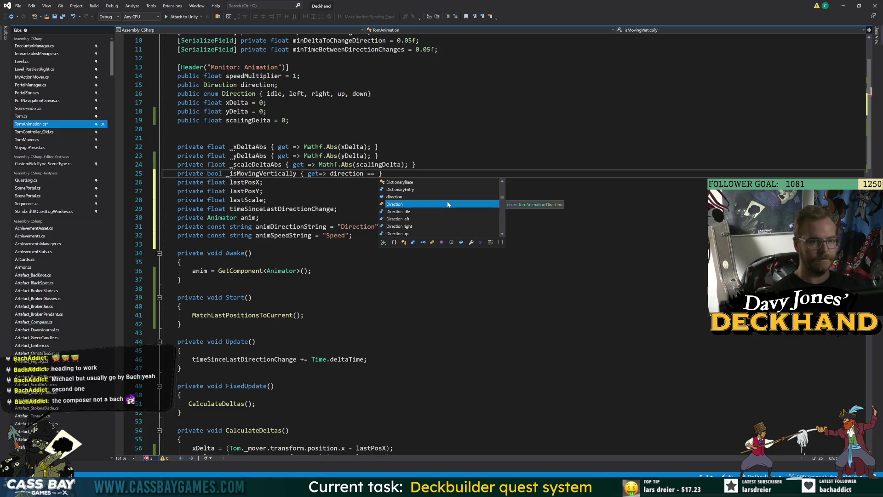
{"action": "type", "text": "Direction.up || direction == "}
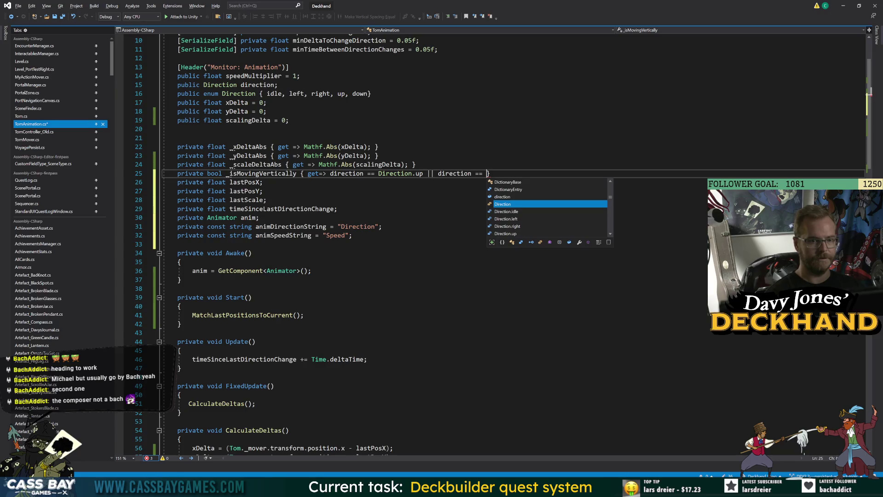
{"action": "type", "text": "Direction.down;"}
{"action": "key", "text": "ctrl+s"}
Paste _isMovingVertically after 'speedMultiplier =' in LateUpdate
{"action": "double_click", "coordinate": [263, 174]}
{"action": "key", "text": "ctrl+c"}
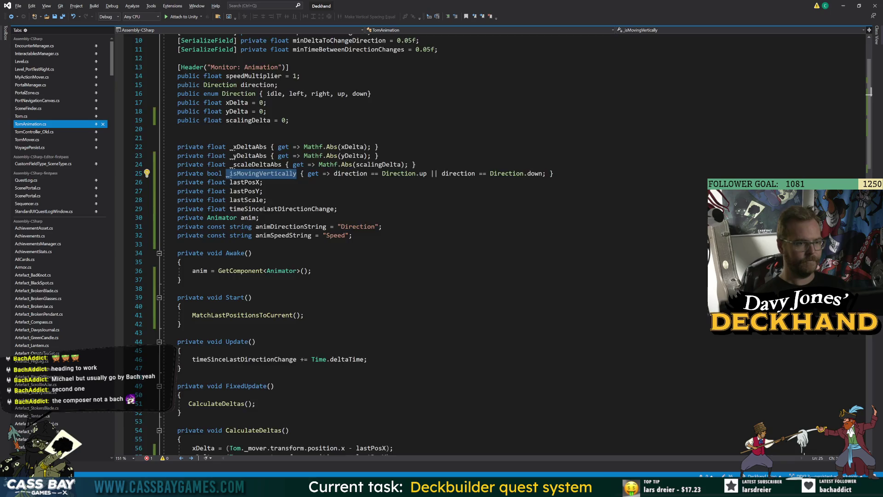
{"action": "scroll", "coordinate": [495, 244], "scroll_direction": "down", "scroll_amount": 9}
{"action": "left_click", "coordinate": [259, 351]}
{"action": "key", "text": "ctrl+v"}
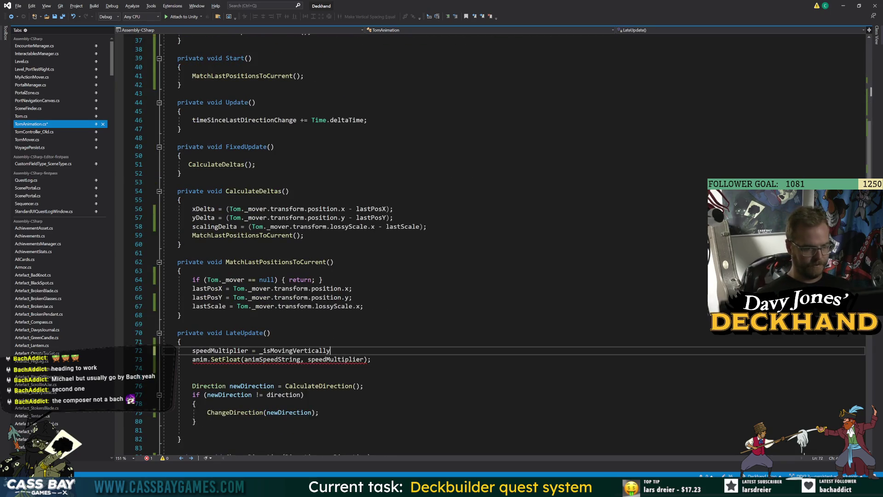
Complete the line as speedMultiplier = GetSpeed(!_isMovingVertically); and save
{"action": "type", "text": "? GetS"}
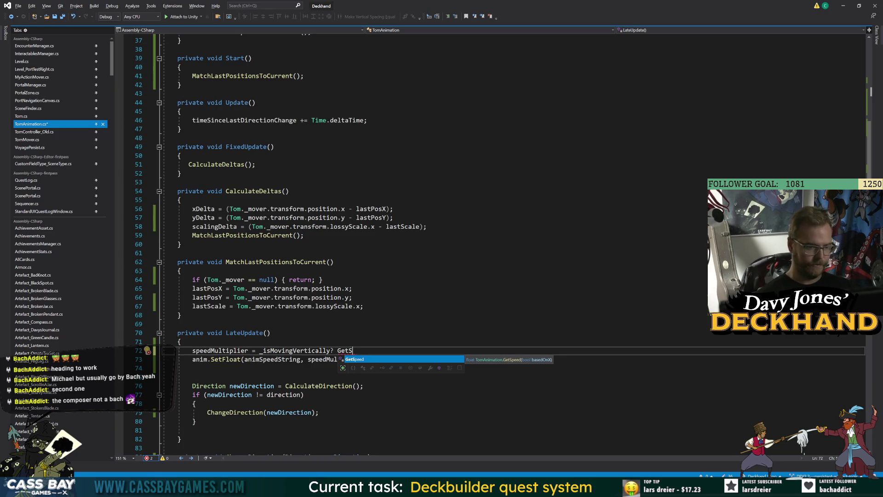
{"action": "key", "text": "ctrl+shift+Left"}
{"action": "key", "text": "ctrl+shift+Left"}
{"action": "key", "text": "ctrl+shift+Left"}
{"action": "type", "text": "GetSpeed("}
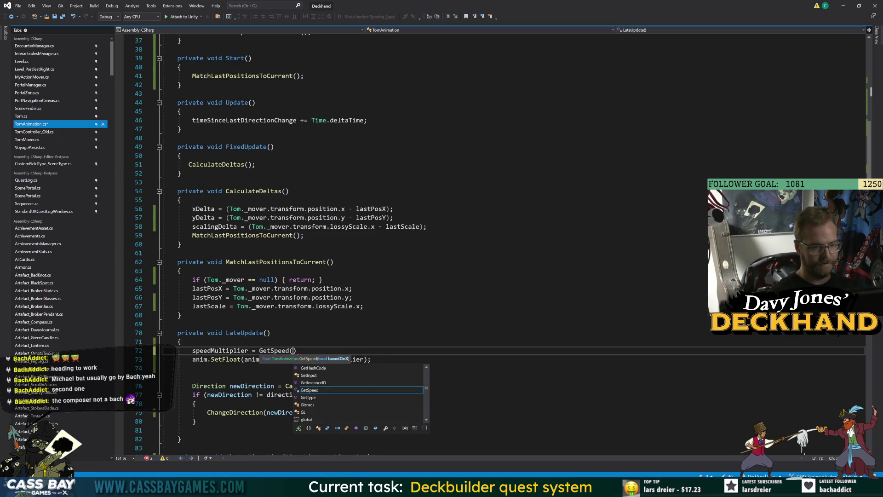
{"action": "type", "text": "!_"}
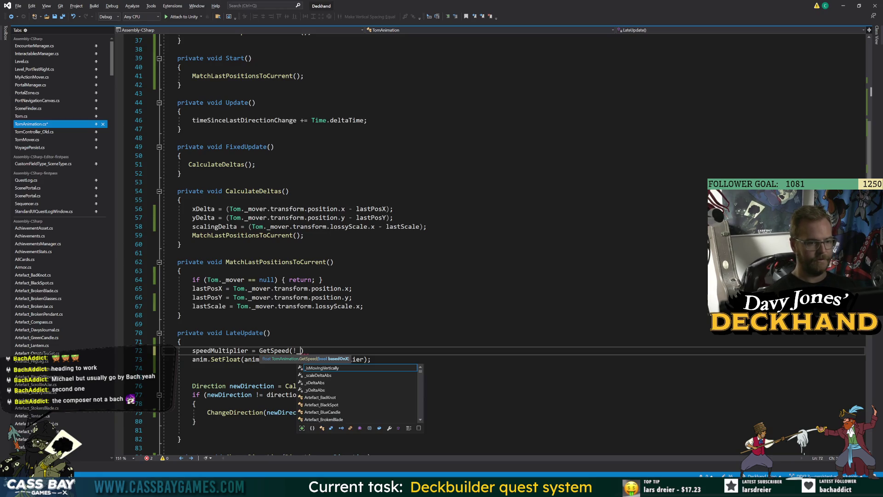
{"action": "key", "text": "Tab"}
{"action": "type", "text": ";"}
{"action": "key", "text": "ctrl+s"}
{"action": "key", "text": "Up"}
{"action": "key", "text": "Up"}
{"action": "key", "text": "Up"}
Remove an extra blank line after SetFloat, save, and return to Unity
{"action": "left_click", "coordinate": [220, 351]}
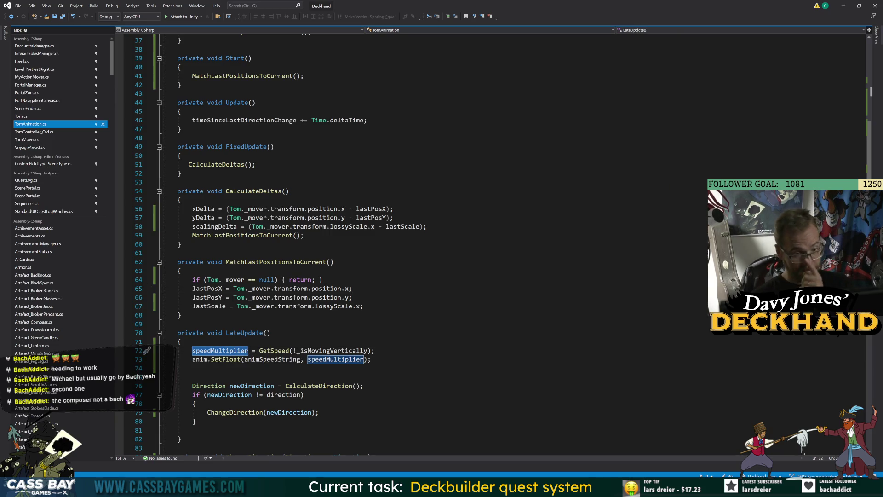
{"action": "scroll", "coordinate": [414, 230], "scroll_direction": "down", "scroll_amount": 5}
{"action": "left_click", "coordinate": [184, 244]}
{"action": "key", "text": "BackSpace"}
{"action": "left_click", "coordinate": [205, 253]}
{"action": "key", "text": "ctrl+s"}
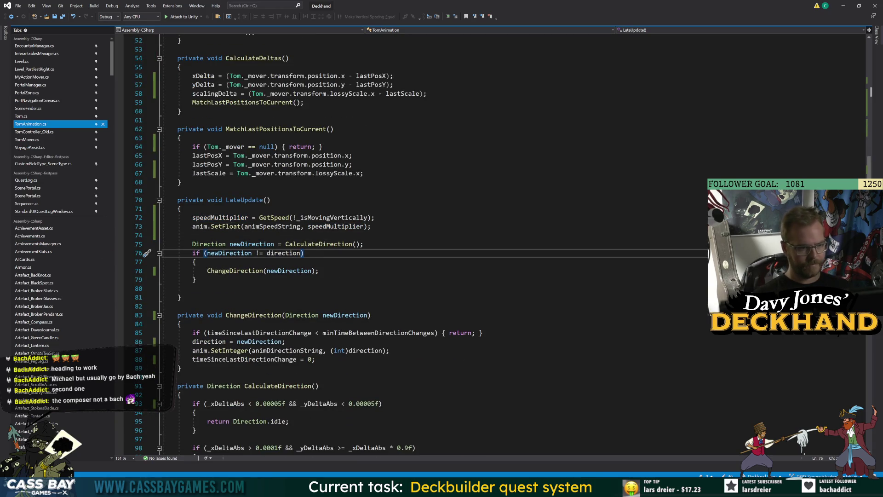
{"action": "left_click", "coordinate": [195, 279]}
{"action": "double_click", "coordinate": [332, 218]}
{"action": "scroll", "coordinate": [331, 218], "scroll_direction": "up", "scroll_amount": 8}
{"action": "scroll", "coordinate": [332, 217], "scroll_direction": "down", "scroll_amount": 8}
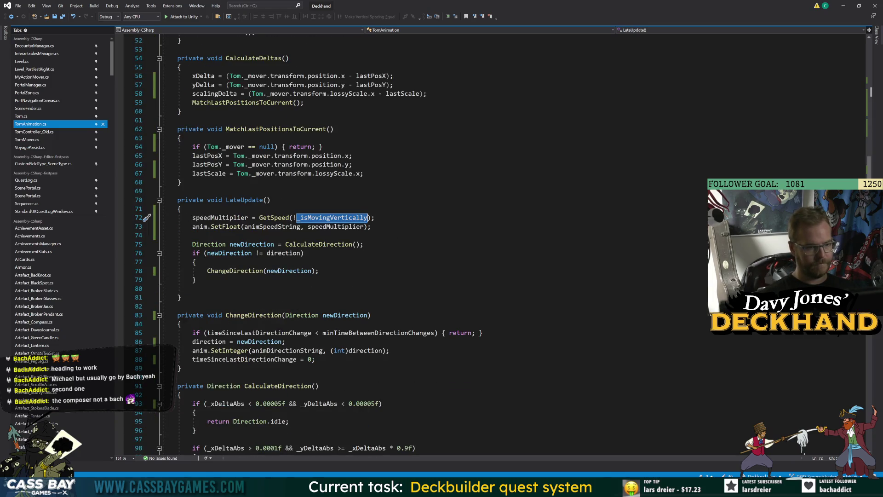
{"action": "left_click", "coordinate": [196, 279]}
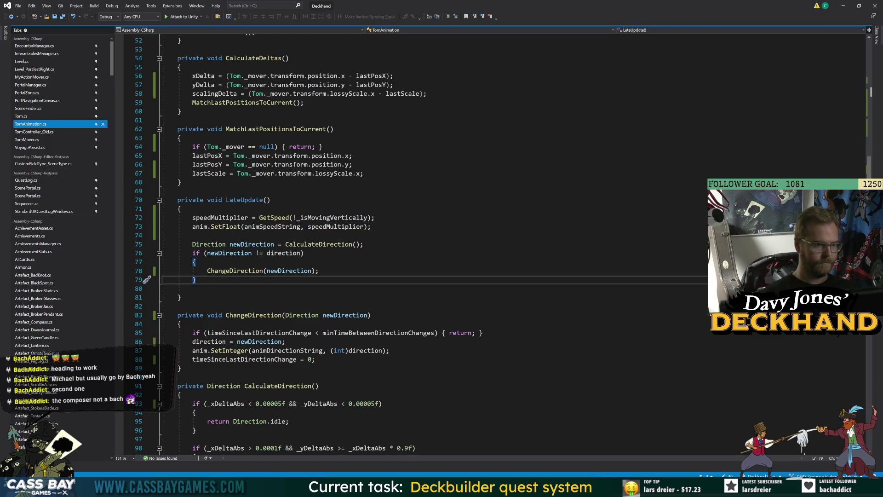
{"action": "key", "text": "alt+Tab"}
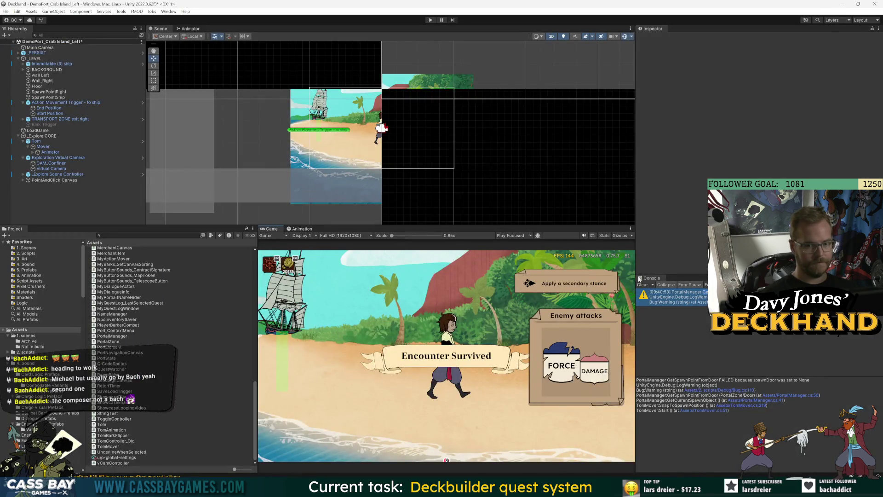
Clear the console, show the Animator graph, and play-test Tom walking left across the beach
{"action": "left_click", "coordinate": [643, 285]}
{"action": "left_click", "coordinate": [191, 28]}
{"action": "left_click", "coordinate": [186, 61]}
{"action": "key", "text": "ctrl+p"}
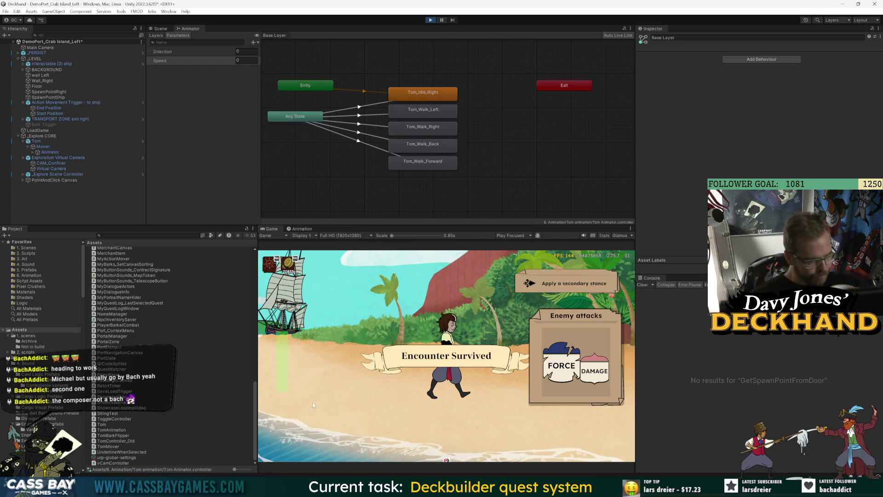
{"action": "left_click", "coordinate": [297, 380]}
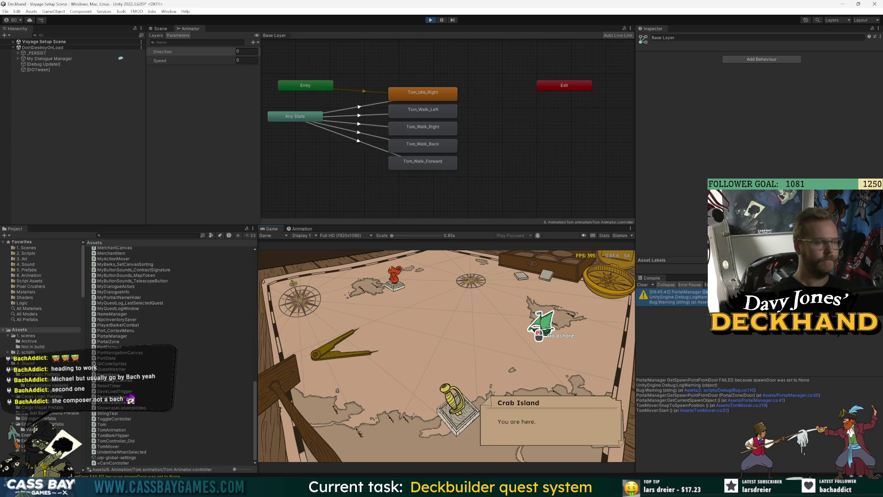
{"action": "left_click", "coordinate": [538, 335]}
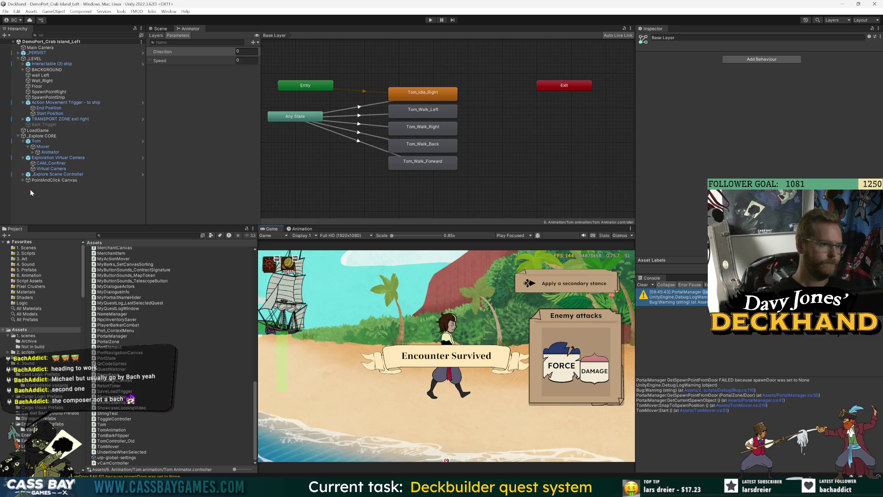
Check Tom's Animator Speed Multiplier and open the TomAnimation script in Visual Studio
{"action": "left_click", "coordinate": [49, 151]}
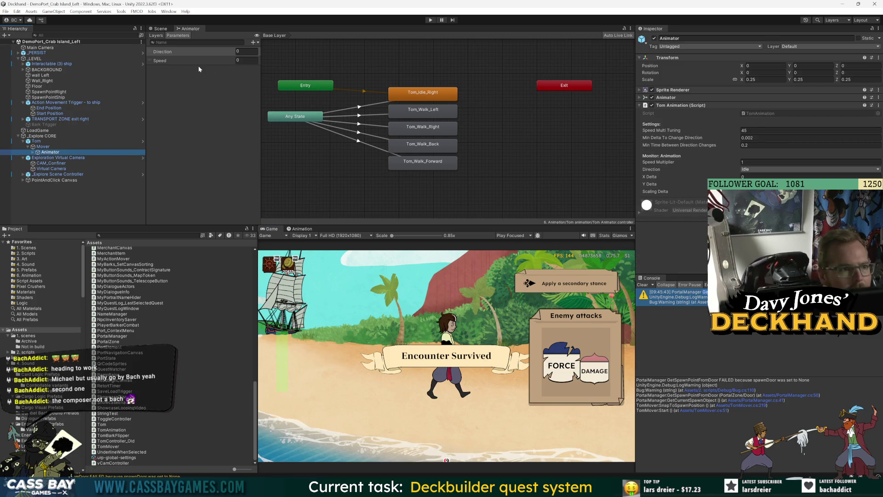
{"action": "key", "text": "Tab"}
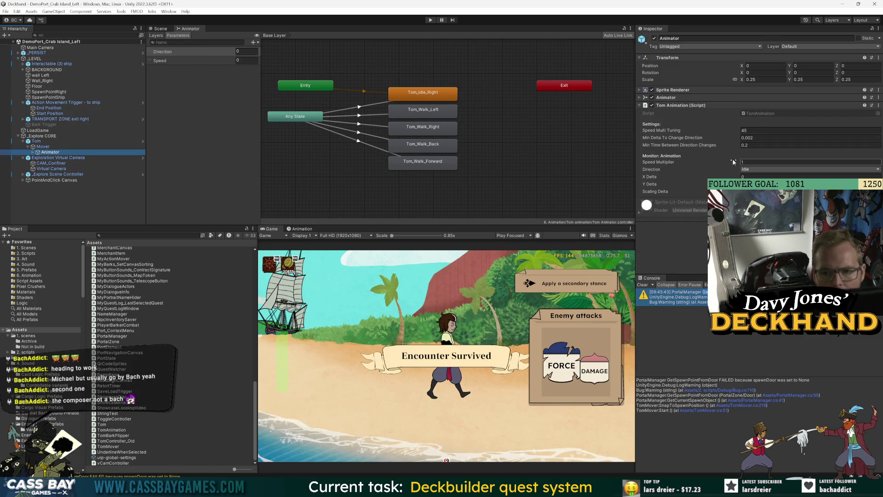
{"action": "double_click", "coordinate": [756, 113]}
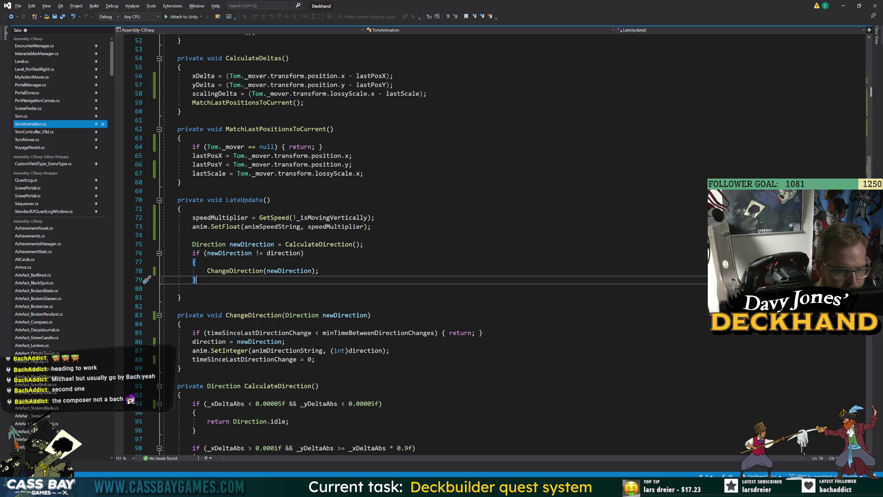
{"action": "left_click", "coordinate": [322, 217]}
Locate the speedMultiplier declaration in TomAnimation.cs
{"action": "left_click", "coordinate": [221, 217]}
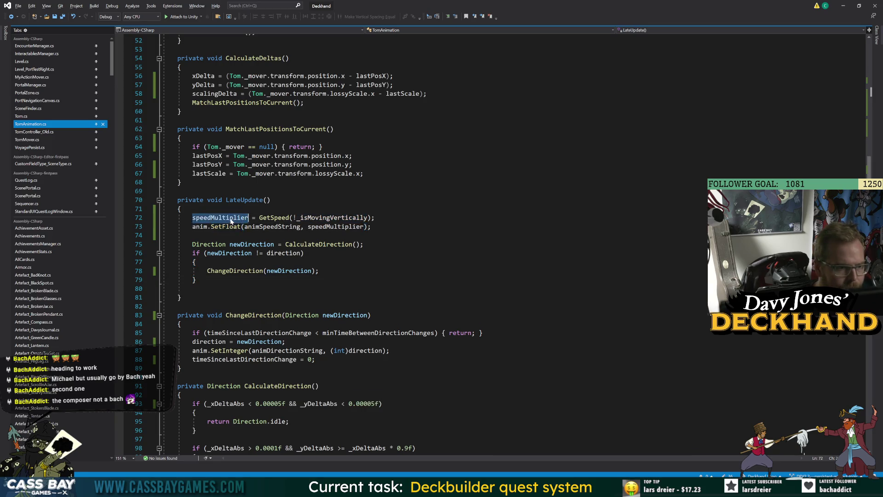
{"action": "scroll", "coordinate": [414, 243], "scroll_direction": "up", "scroll_amount": 10}
{"action": "scroll", "coordinate": [414, 244], "scroll_direction": "up", "scroll_amount": 5}
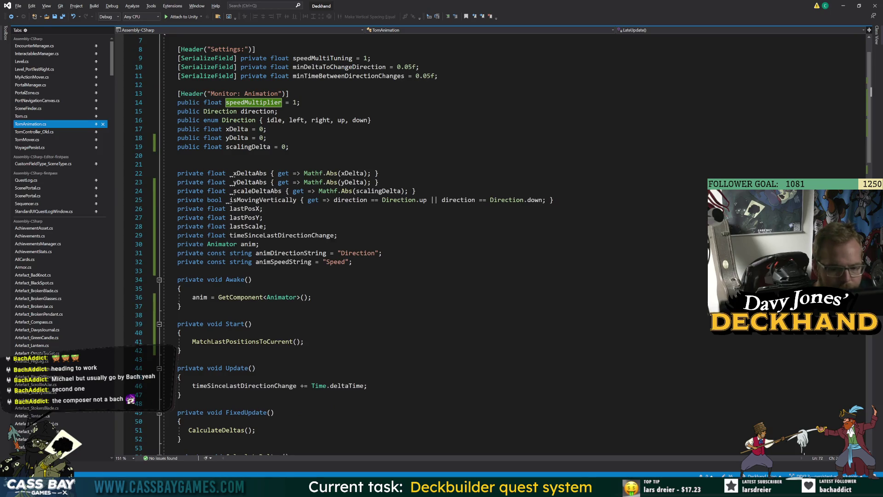
Play-test in Unity, walking Tom left then up toward the ship, then return to Visual Studio
{"action": "key", "text": "alt+Tab"}
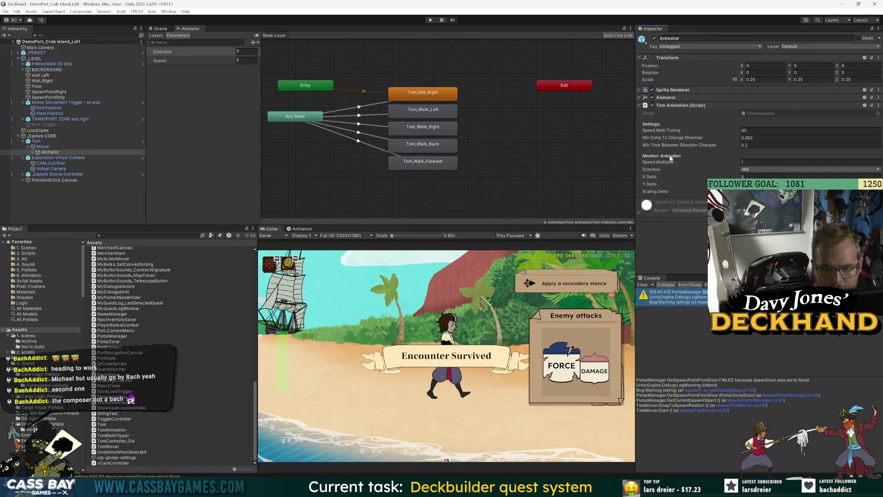
{"action": "left_click", "coordinate": [431, 20]}
{"action": "mouse_move", "coordinate": [465, 490]}
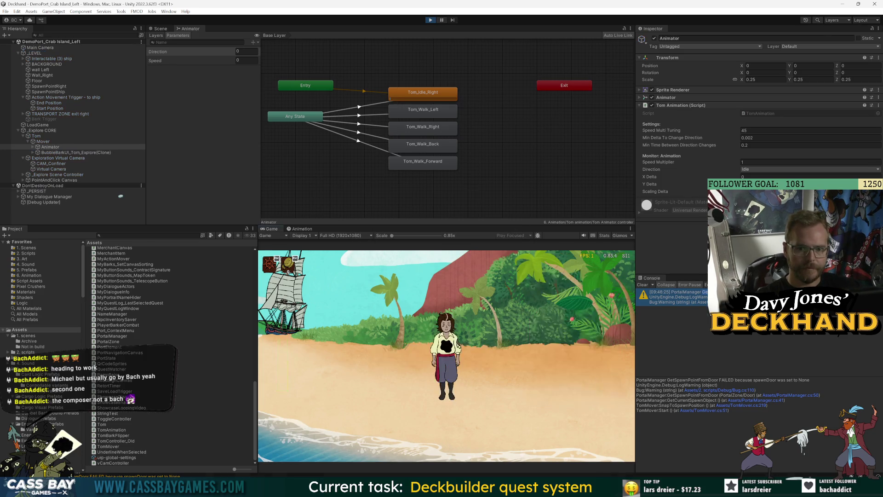
{"action": "left_click", "coordinate": [298, 358]}
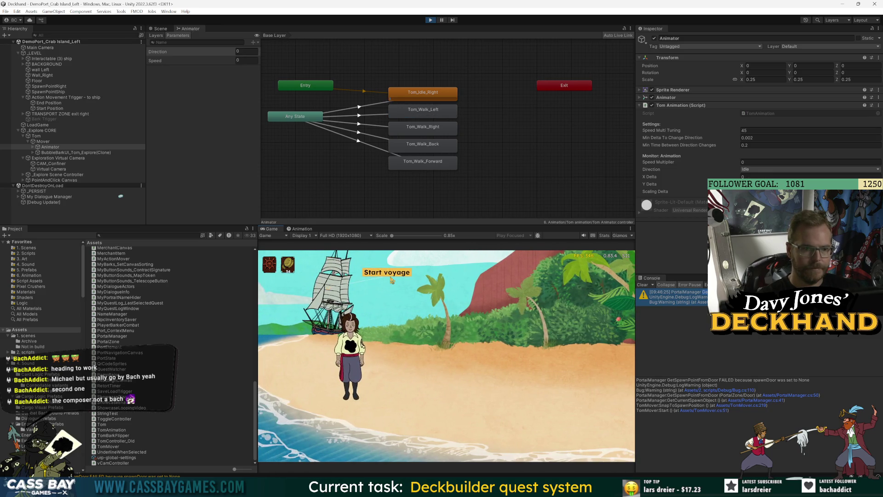
{"action": "left_click", "coordinate": [392, 278]}
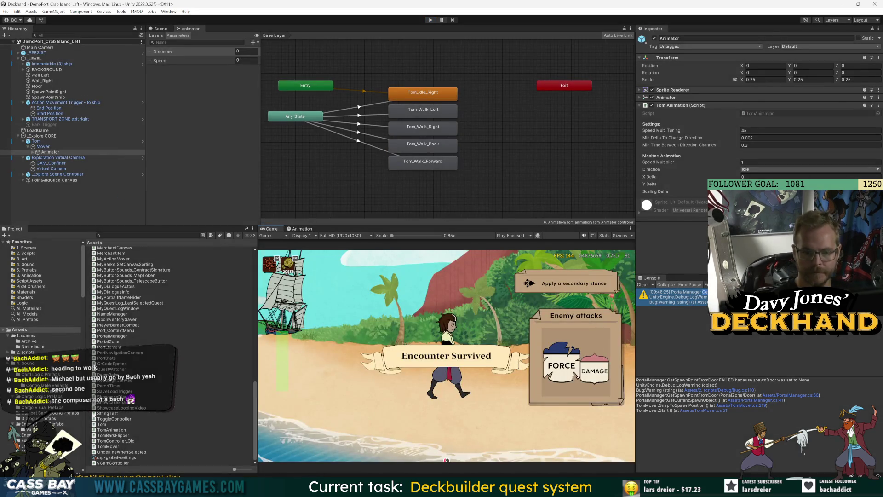
{"action": "key", "text": "alt+Tab"}
{"action": "scroll", "coordinate": [460, 244], "scroll_direction": "down", "scroll_amount": 10}
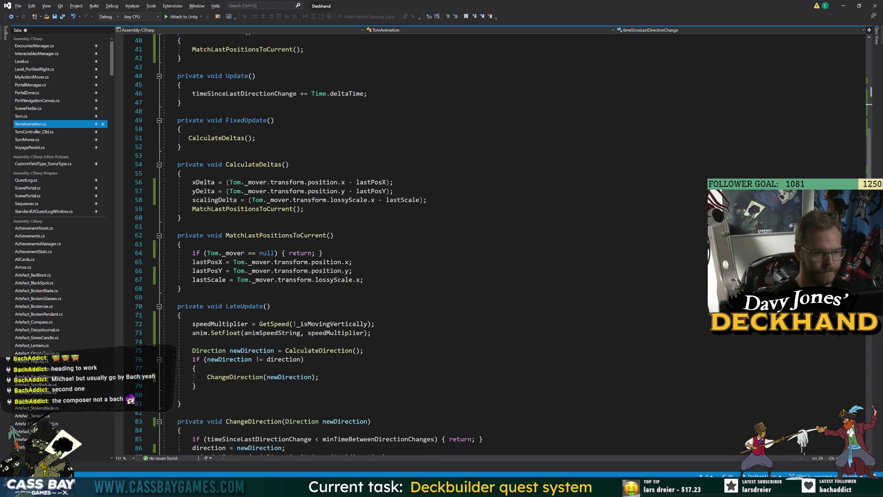
Start a new public field line below scalingDelta in TomAnimation.cs
{"action": "scroll", "coordinate": [460, 244], "scroll_direction": "down", "scroll_amount": 8}
{"action": "scroll", "coordinate": [460, 244], "scroll_direction": "down", "scroll_amount": 6}
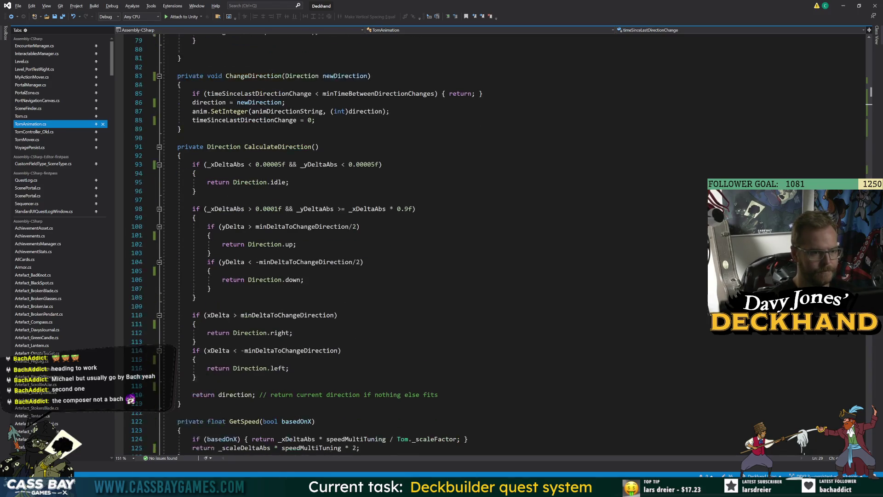
{"action": "scroll", "coordinate": [460, 244], "scroll_direction": "up", "scroll_amount": 20}
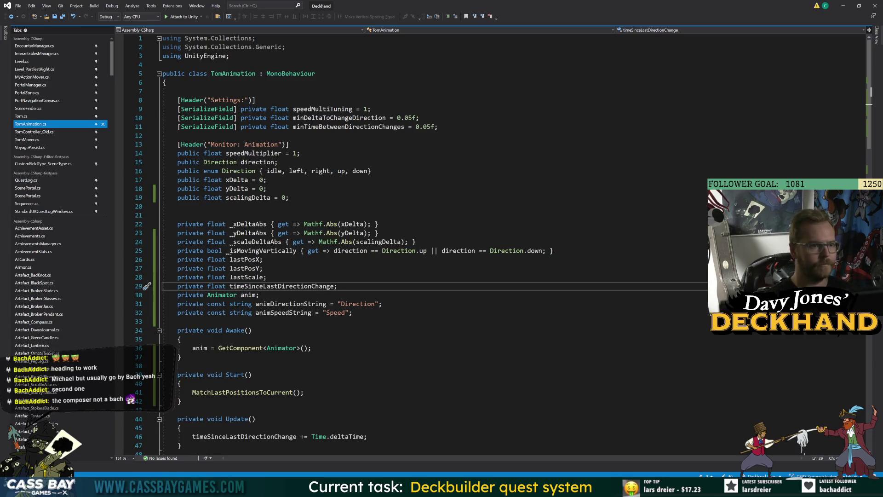
{"action": "left_click", "coordinate": [289, 198]}
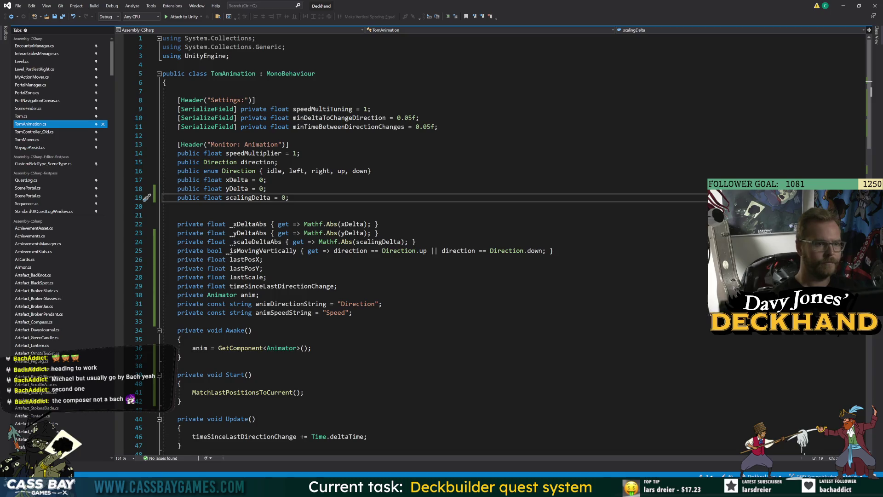
{"action": "key", "text": "Return"}
{"action": "type", "text": "public"}
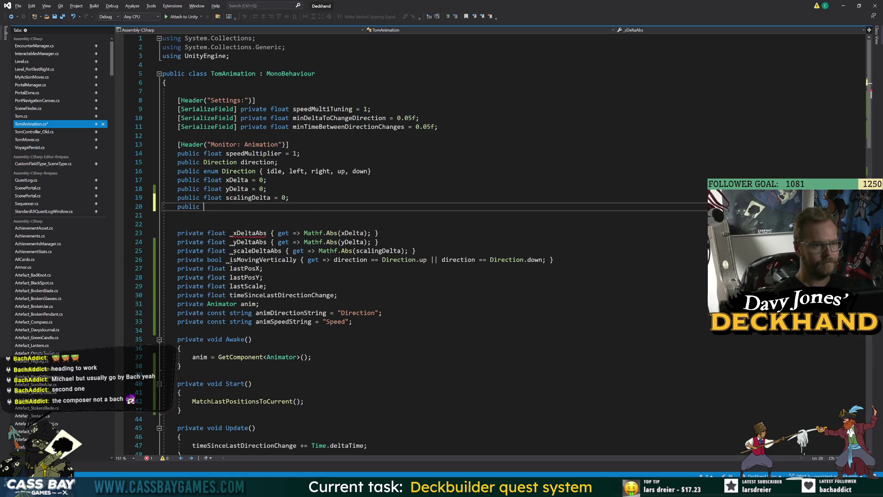
Shorten the header to [Header("Monitor")] and complete the field as public bool isMovingVertically_Display
{"action": "double_click", "coordinate": [260, 144]}
{"action": "key", "text": "BackSpace"}
{"action": "key", "text": "BackSpace"}
{"action": "key", "text": "BackSpace"}
{"action": "left_click", "coordinate": [204, 207]}
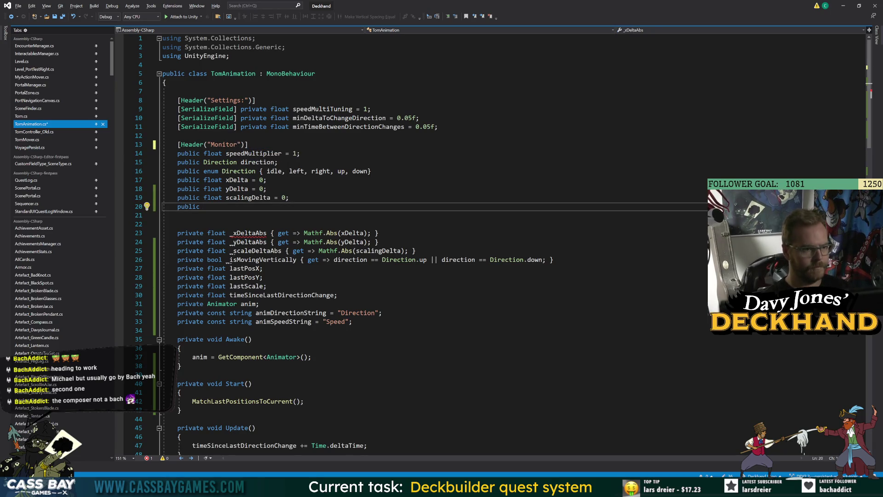
{"action": "type", "text": "bool isMovingVertically"}
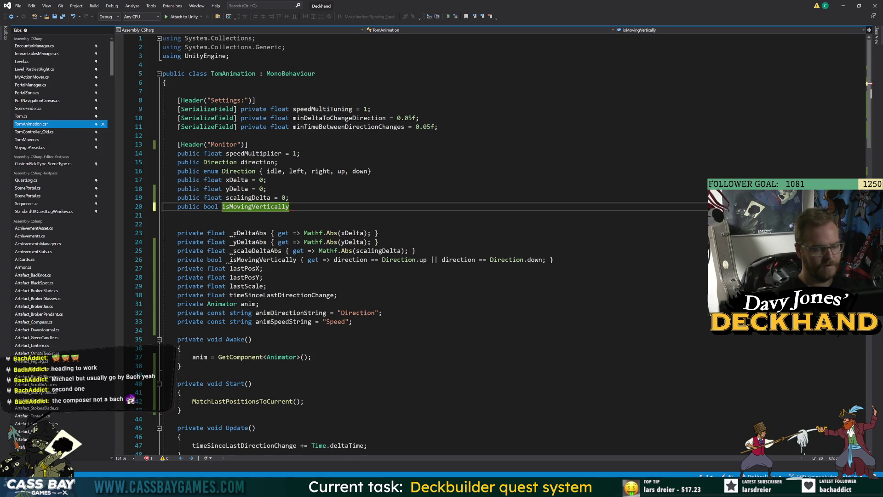
{"action": "type", "text": "_Display;"}
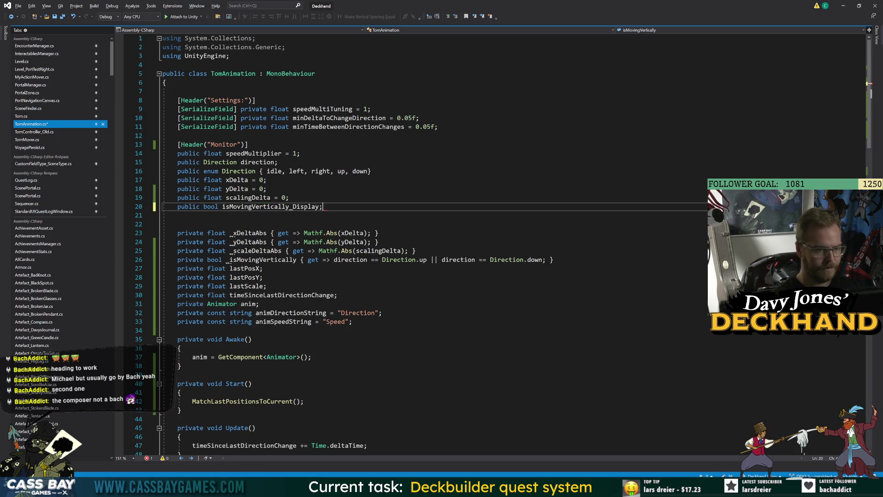
{"action": "double_click", "coordinate": [264, 199]}
{"action": "double_click", "coordinate": [271, 206]}
{"action": "scroll", "coordinate": [414, 230], "scroll_direction": "down", "scroll_amount": 5}
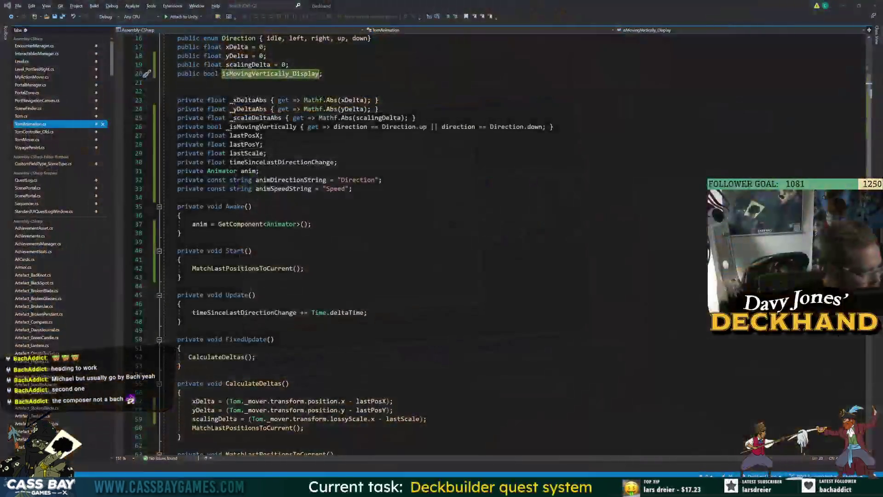
{"action": "left_click", "coordinate": [179, 242]}
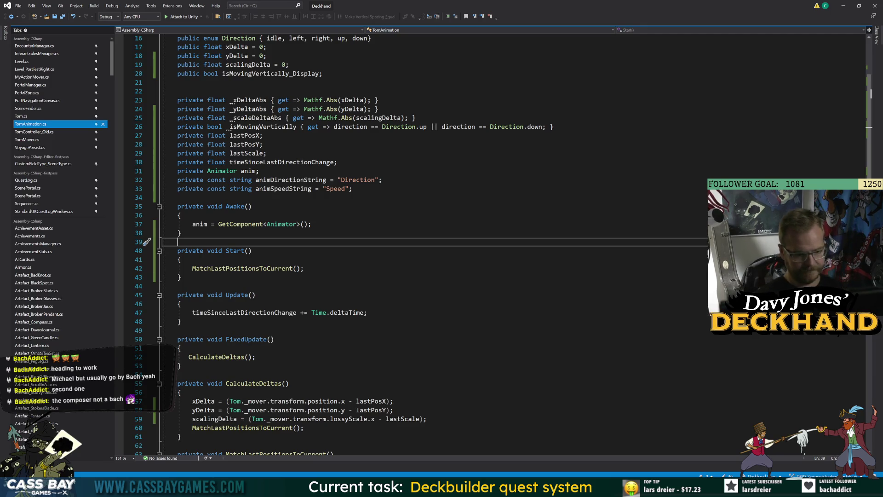
{"action": "left_click", "coordinate": [177, 286]}
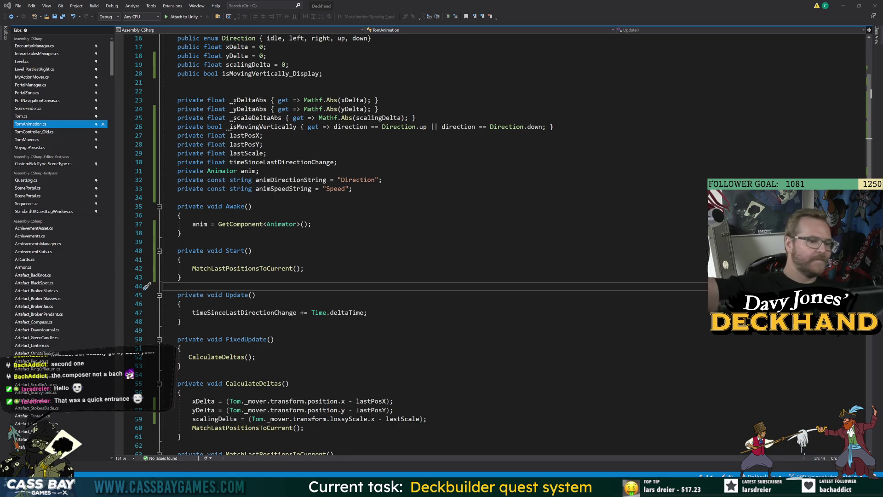
{"action": "left_click", "coordinate": [177, 241]}
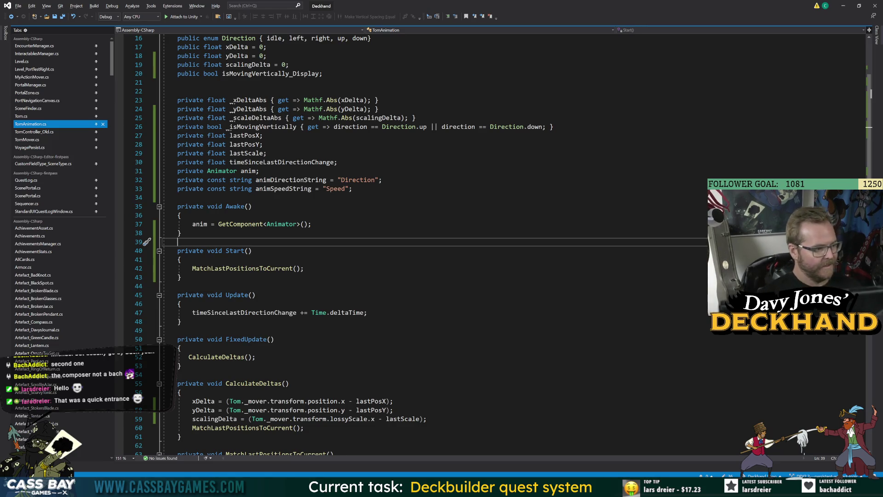
{"action": "left_click", "coordinate": [180, 260]}
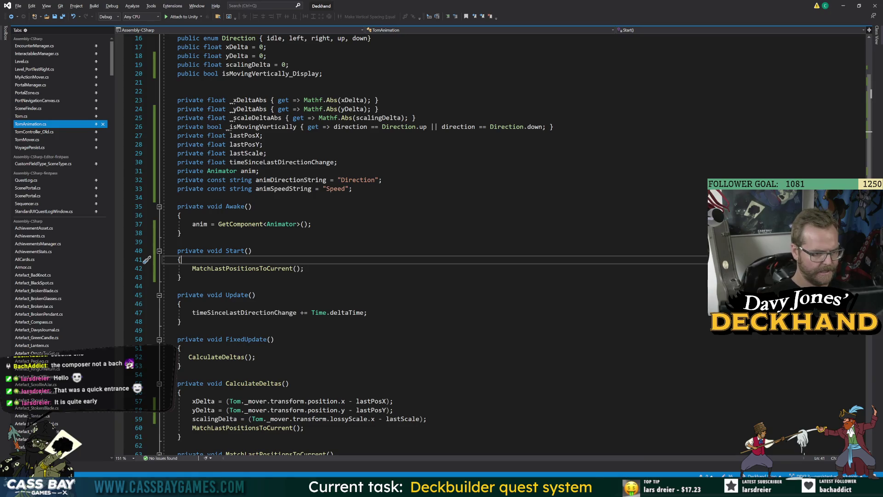
{"action": "left_click", "coordinate": [181, 321]}
{"action": "key", "text": "Return"}
{"action": "key", "text": "Return"}
{"action": "type", "text": "private void Debug"}
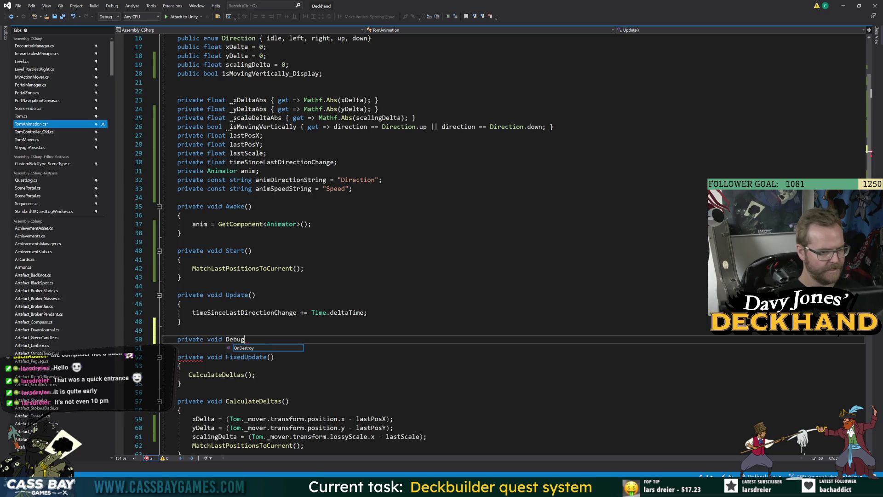
{"action": "type", "text": "Monitor()"}
{"action": "key", "text": "Return"}
{"action": "type", "text": "{"}
{"action": "key", "text": "Return"}
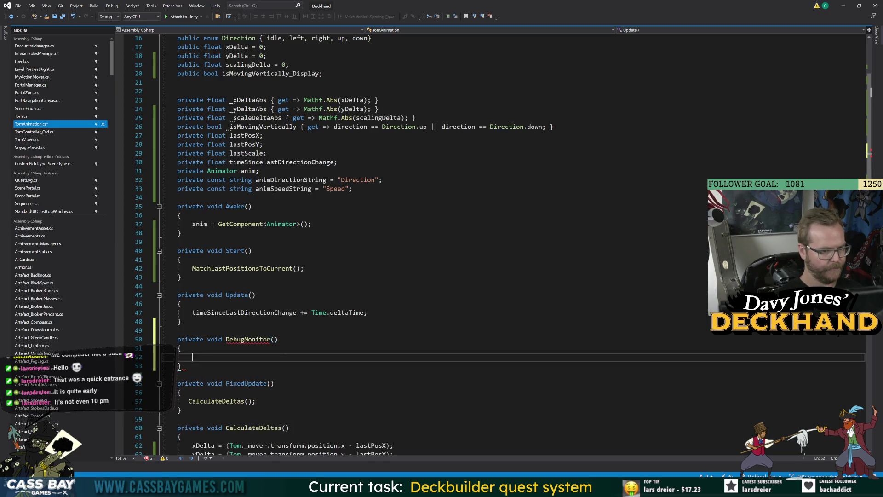
{"action": "type", "text": "if (Bug.on) { "}
{"action": "type", "text": "return;"}
{"action": "type", "text": "!"}
{"action": "key", "text": "Return"}
{"action": "type", "text": "isMovingVertically_Display = _isMovingVertically;"}
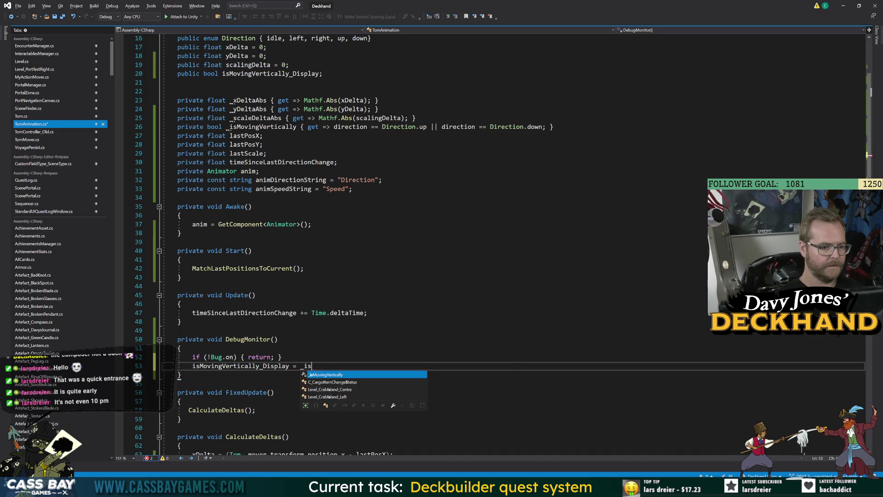
{"action": "key", "text": "ctrl+s"}
{"action": "left_click", "coordinate": [180, 348]}
{"action": "key", "text": "Up"}
{"action": "key", "text": "ctrl+shift+Right"}
{"action": "key", "text": "ctrl+c"}
{"action": "key", "text": "Up"}
{"action": "key", "text": "Up"}
{"action": "key", "text": "Up"}
{"action": "key", "text": "End"}
{"action": "key", "text": "Return"}
{"action": "key", "text": "ctrl+v"}
{"action": "type", "text": "();"}
{"action": "key", "text": "Up"}
{"action": "key", "text": "Up"}
{"action": "key", "text": "Up"}
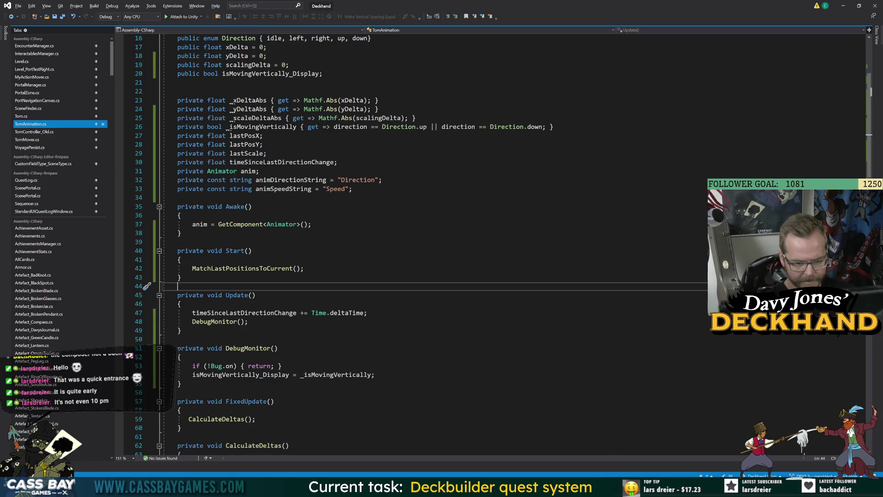
{"action": "mouse_move", "coordinate": [572, 483]}
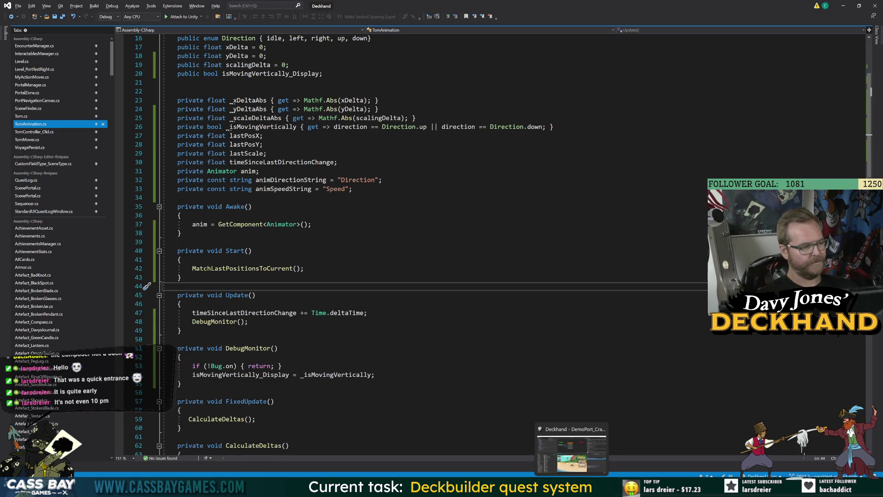
{"action": "left_click", "coordinate": [571, 453]}
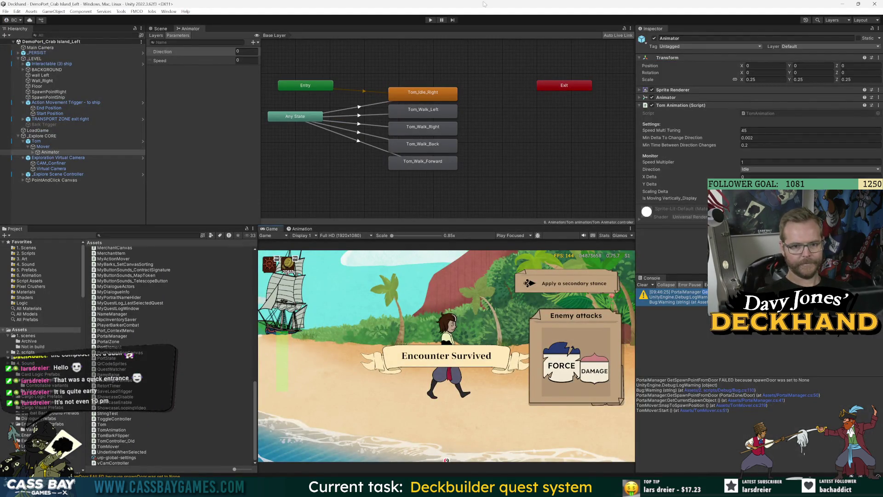
Play the game, walk Tom left, right, then up to the ship, and stop
{"action": "left_click", "coordinate": [431, 21]}
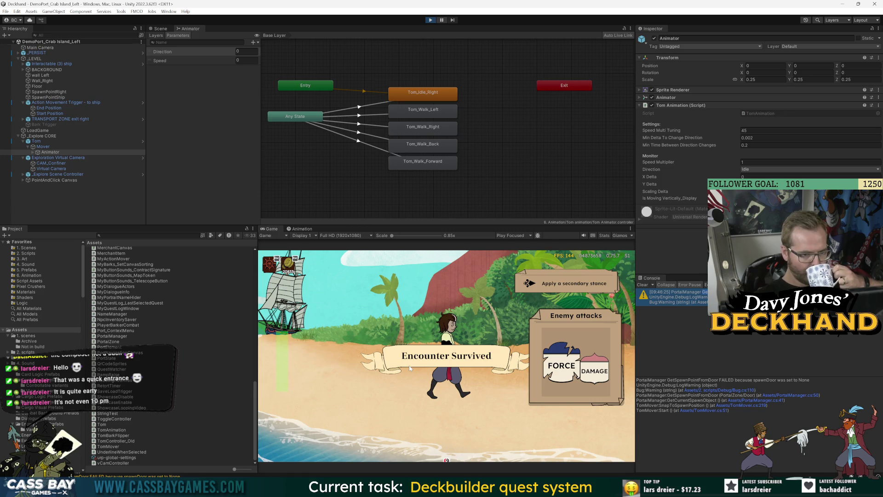
{"action": "left_click", "coordinate": [331, 368]}
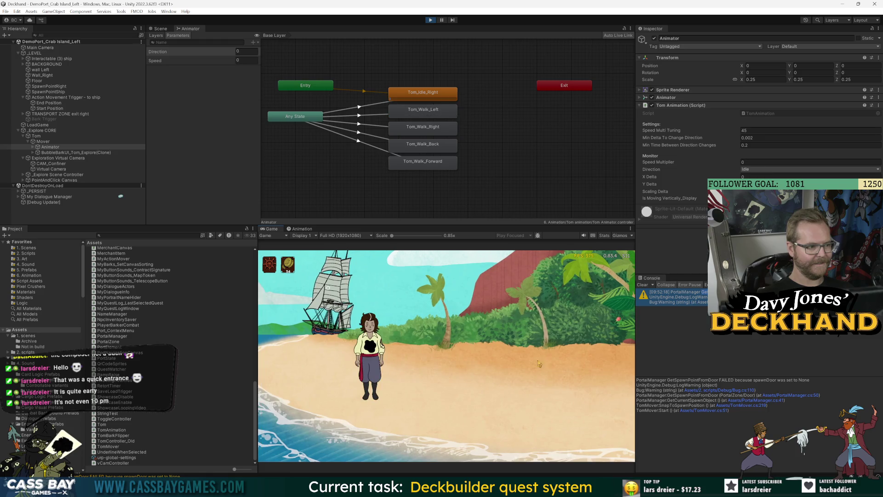
{"action": "left_click", "coordinate": [563, 368]}
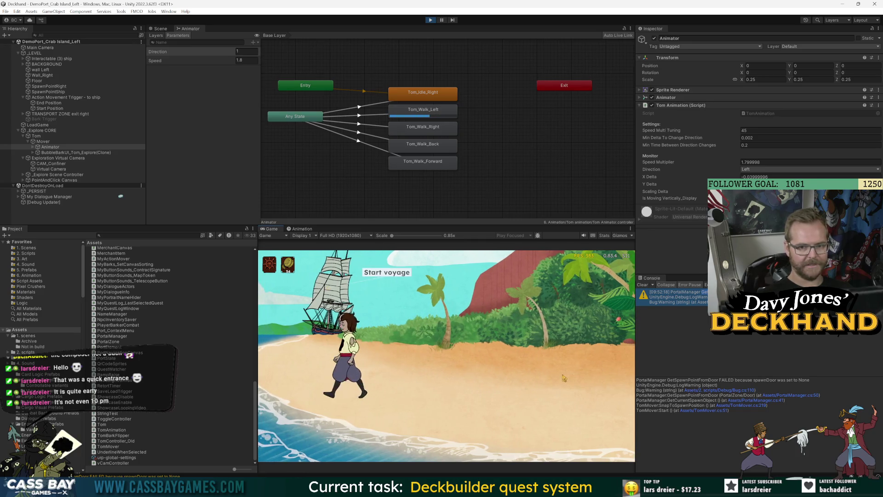
{"action": "left_click", "coordinate": [406, 356]}
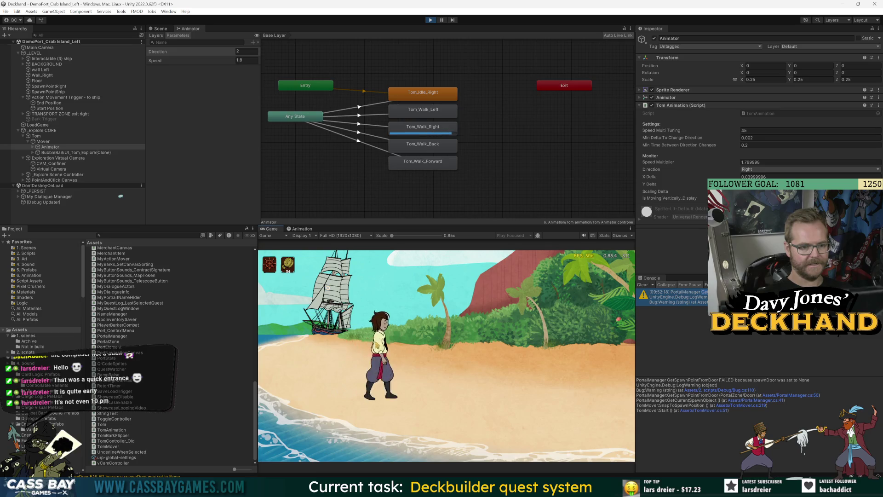
{"action": "left_click", "coordinate": [328, 287]}
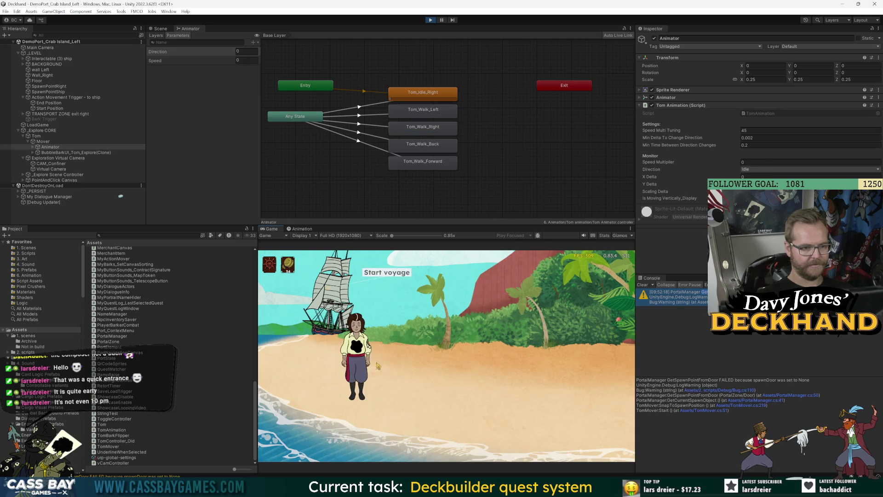
{"action": "left_click", "coordinate": [328, 287]}
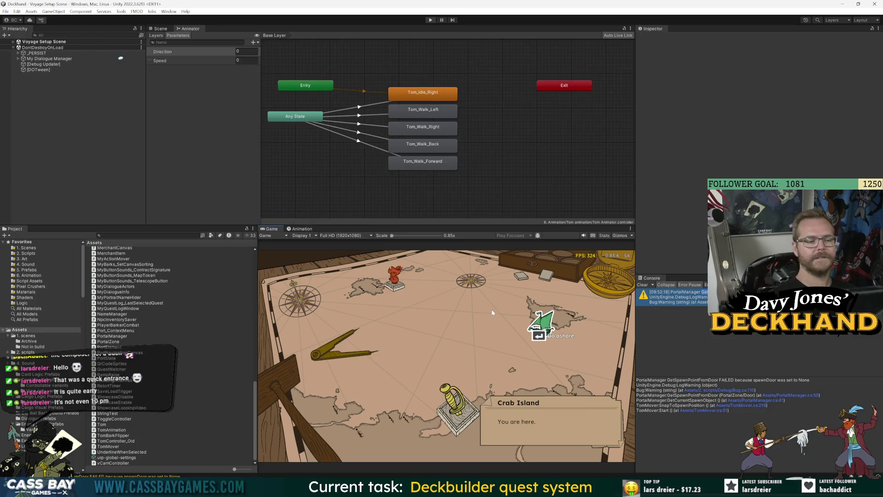
{"action": "key", "text": "Return"}
Back in Visual Studio, jump from the GetSpeed call to its definition with F12
{"action": "key", "text": "alt+Tab"}
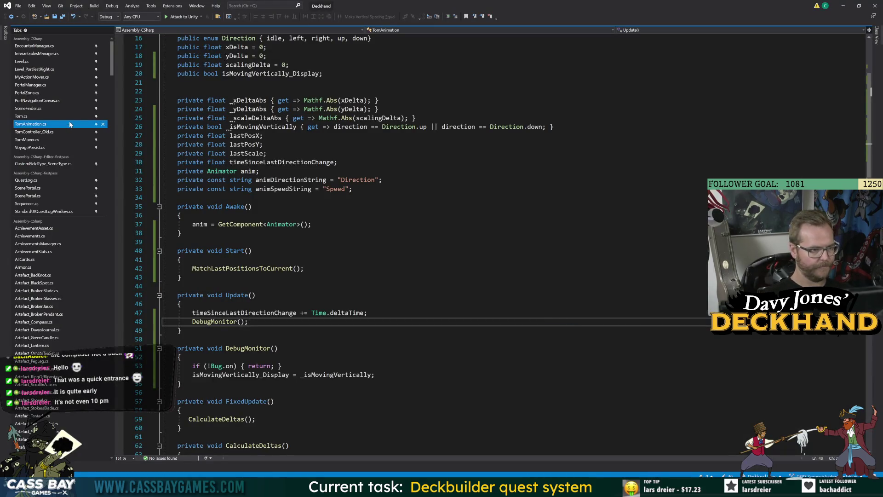
{"action": "left_click", "coordinate": [251, 207]}
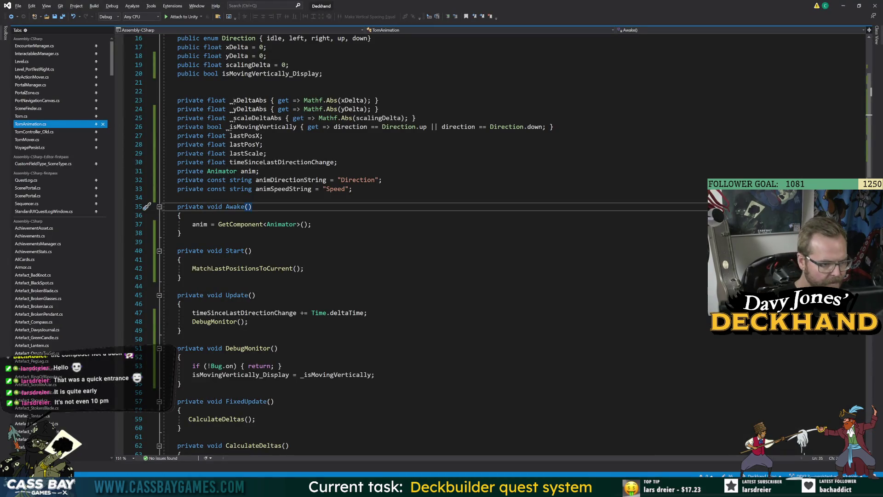
{"action": "scroll", "coordinate": [460, 243], "scroll_direction": "down", "scroll_amount": 5}
{"action": "scroll", "coordinate": [460, 244], "scroll_direction": "down", "scroll_amount": 6}
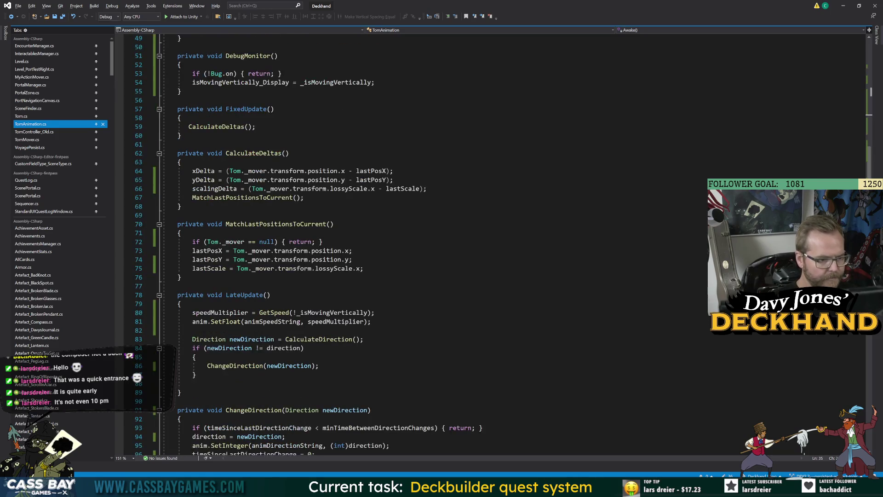
{"action": "scroll", "coordinate": [460, 244], "scroll_direction": "down", "scroll_amount": 6}
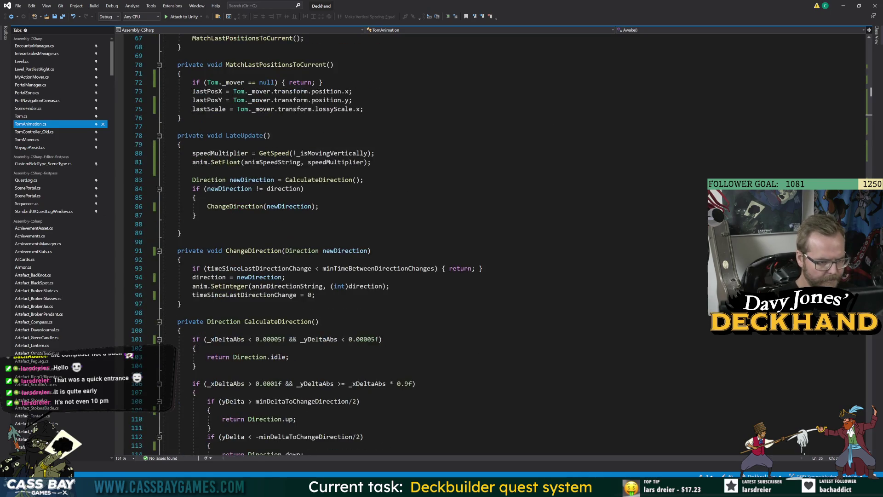
{"action": "left_click", "coordinate": [305, 155]}
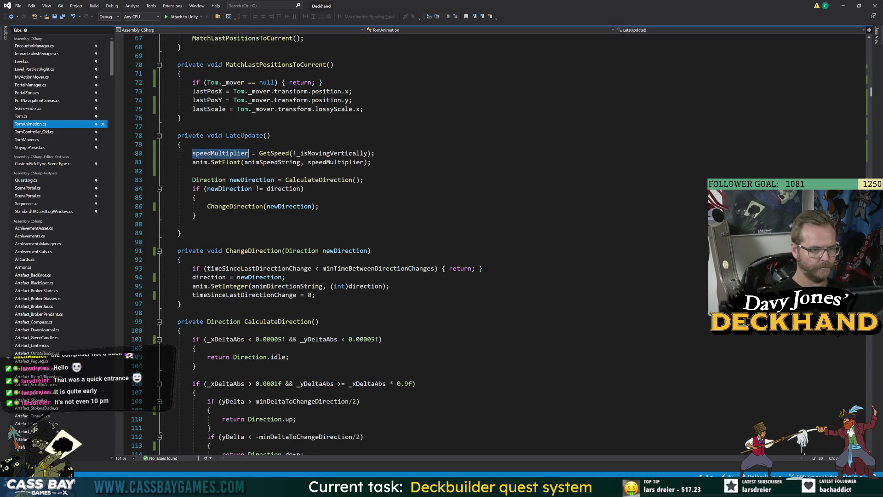
{"action": "double_click", "coordinate": [306, 154]}
{"action": "left_click", "coordinate": [276, 154]}
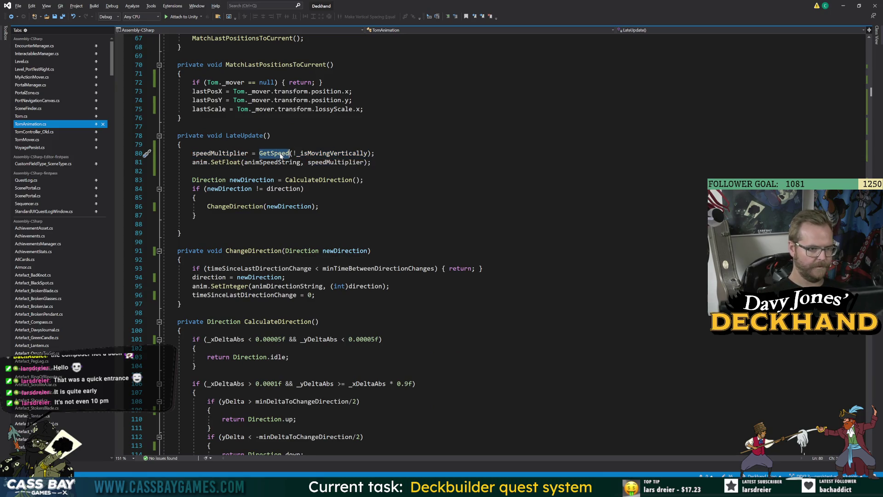
{"action": "key", "text": "F12"}
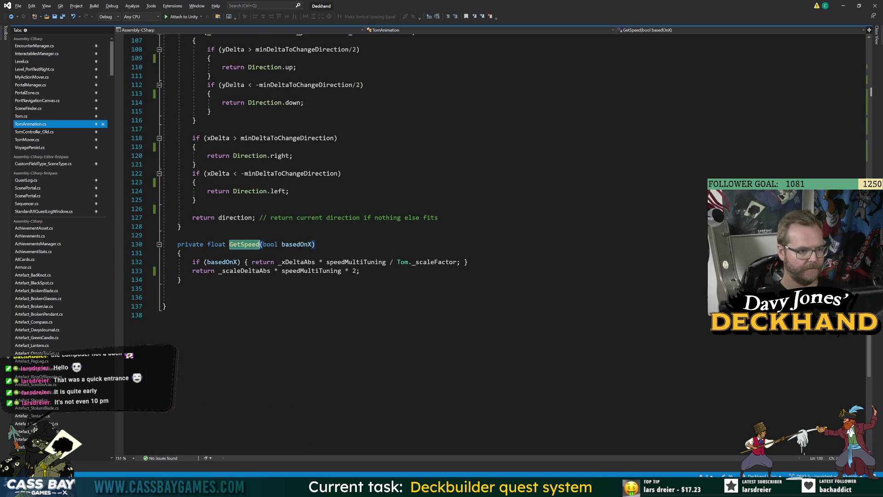
Change the scale-based return multiplier on line 133 from 2 to 4 and save TomAnimation.cs
{"action": "double_click", "coordinate": [243, 270]}
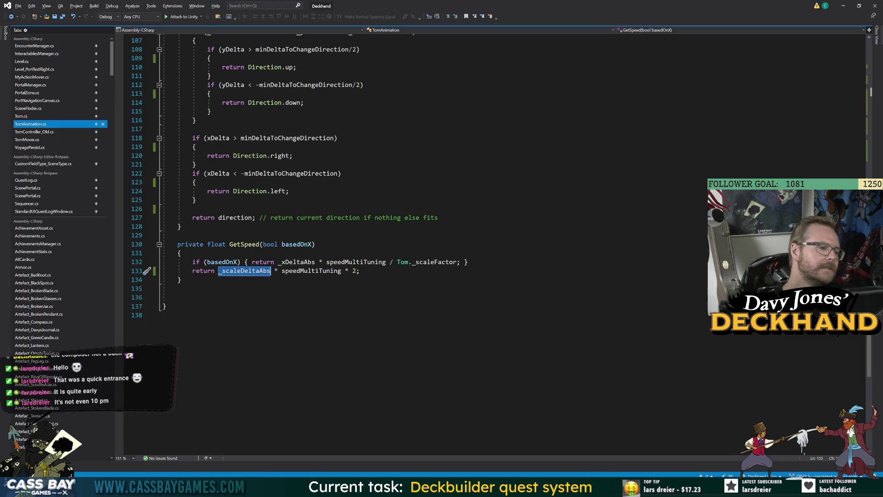
{"action": "left_click", "coordinate": [181, 280]}
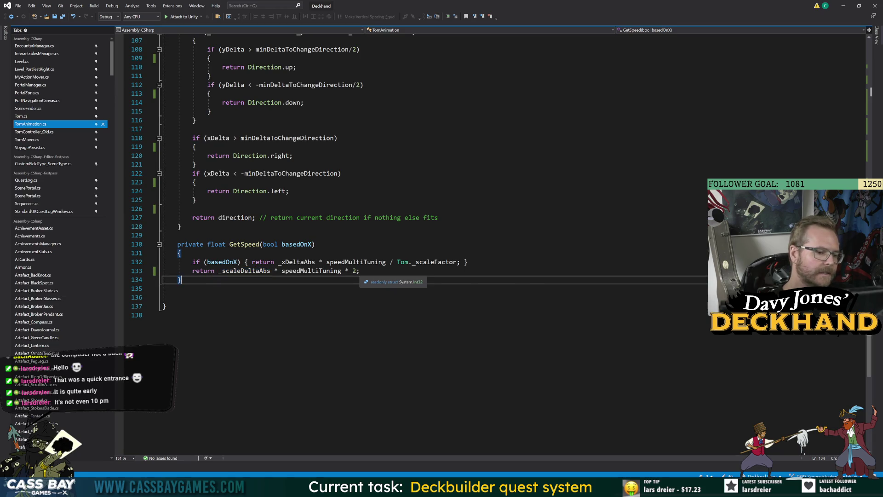
{"action": "double_click", "coordinate": [355, 270]}
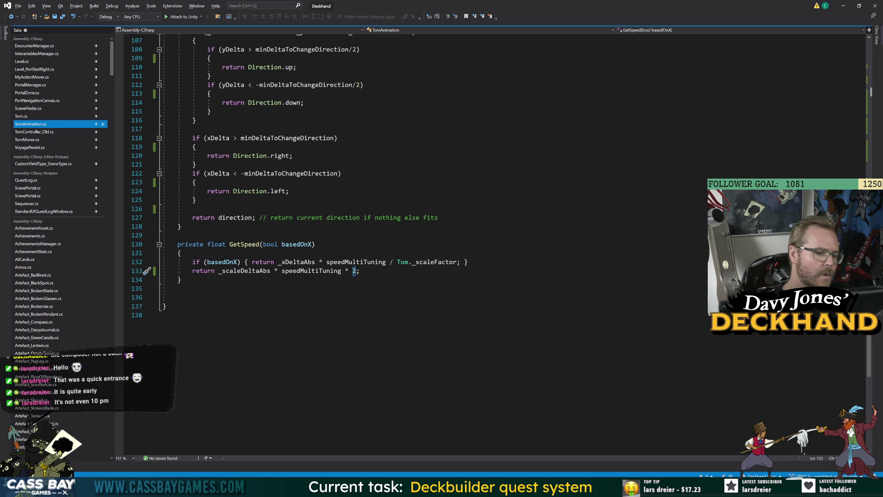
{"action": "type", "text": "4"}
{"action": "left_click", "coordinate": [165, 315]}
{"action": "key", "text": "ctrl+s"}
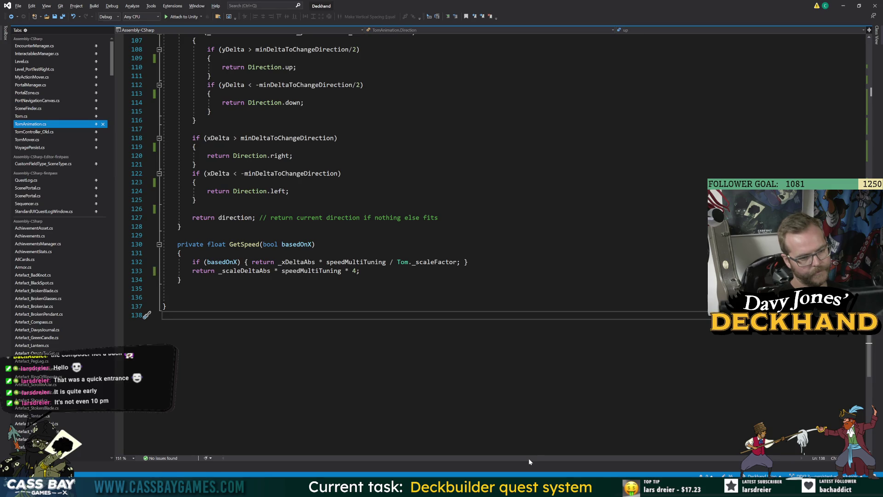
{"action": "mouse_move", "coordinate": [571, 476]}
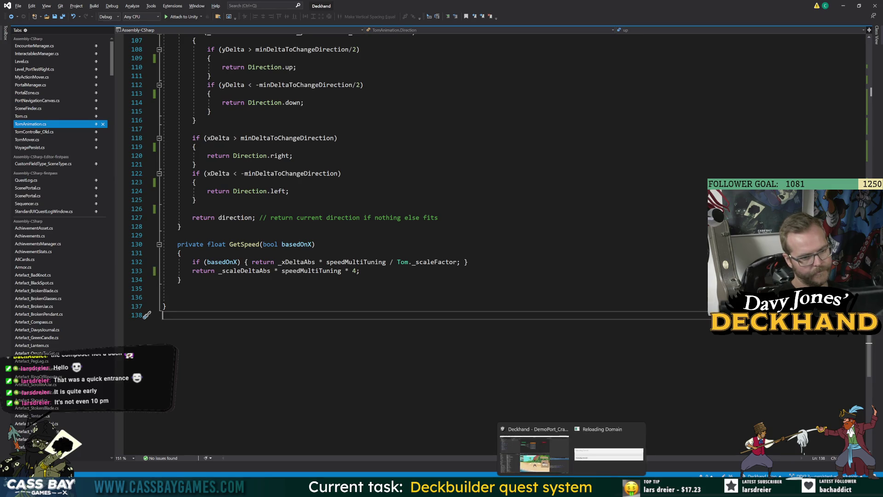
{"action": "left_click", "coordinate": [542, 465]}
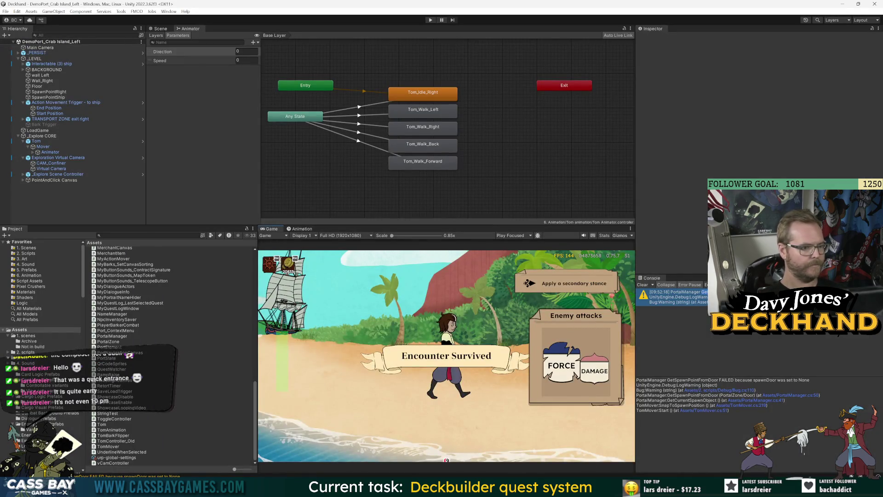
Add '[SerializeField] private float speedBasedOnScaleTuning = 1;' below speedMultiTuning and save
{"action": "key", "text": "alt+Tab"}
{"action": "scroll", "coordinate": [414, 244], "scroll_direction": "up", "scroll_amount": 20}
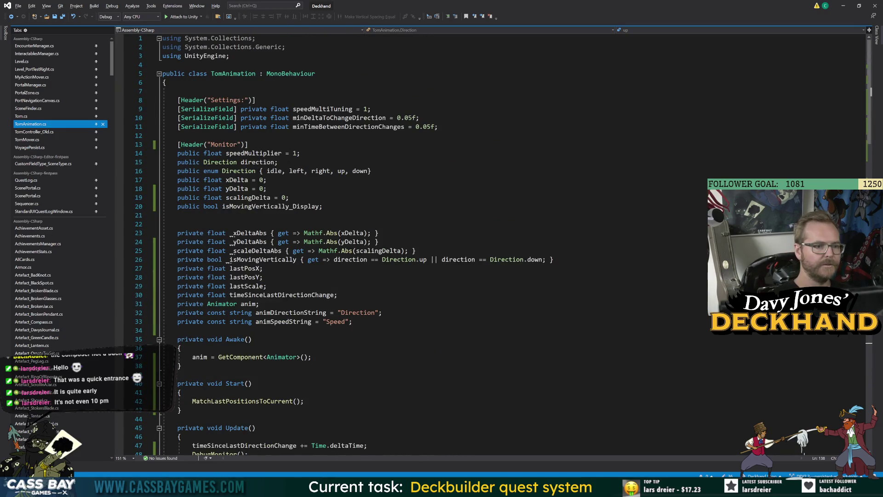
{"action": "left_click", "coordinate": [371, 109]}
{"action": "key", "text": "Return"}
{"action": "type", "text": "[SerializeField]"}
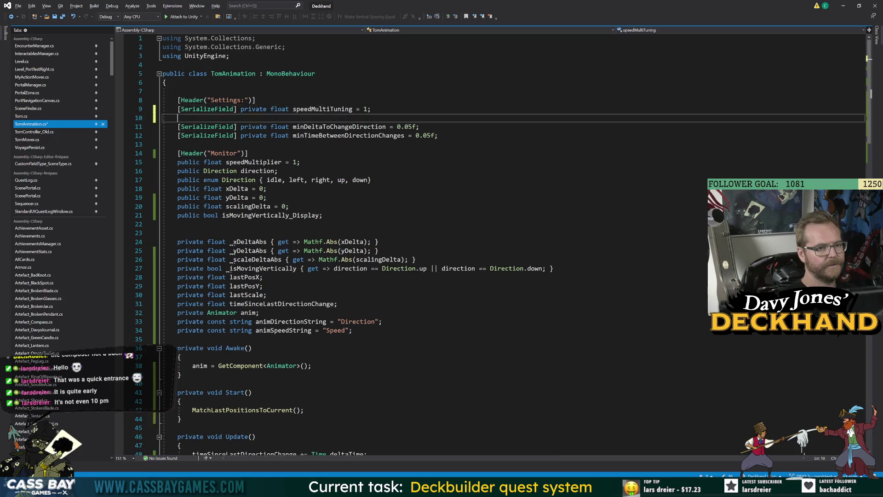
{"action": "type", "text": " private f"}
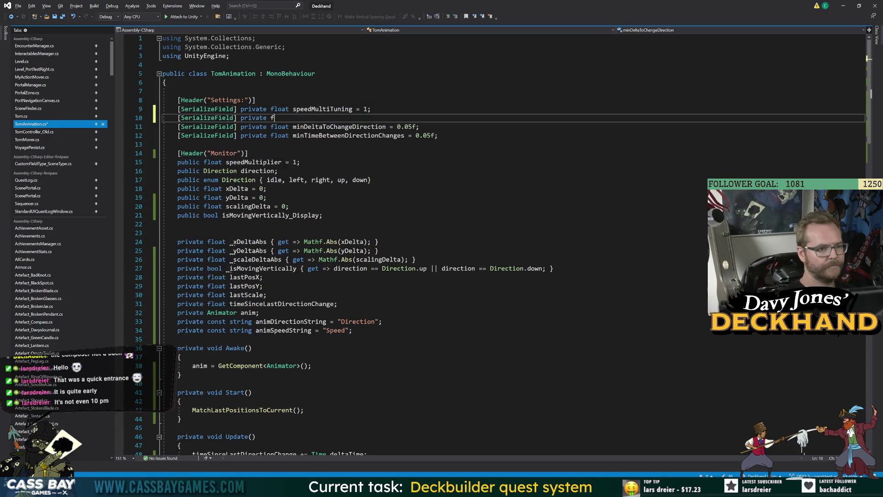
{"action": "type", "text": "loat speed"}
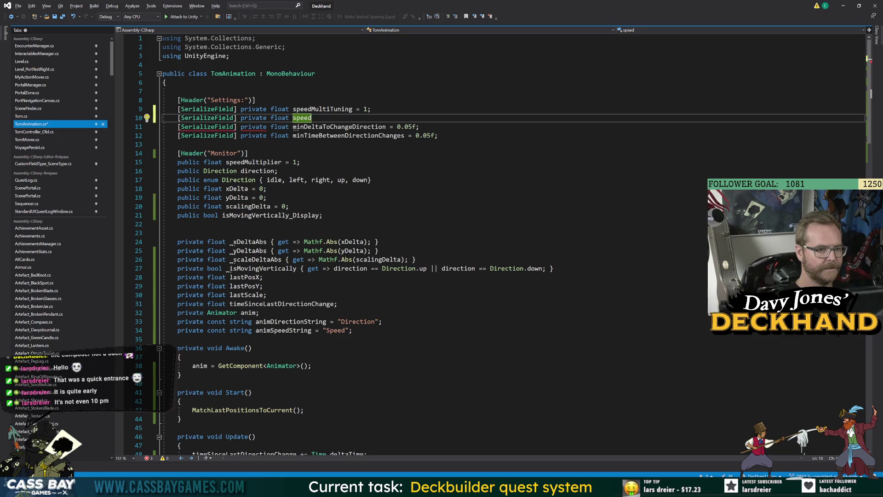
{"action": "type", "text": "BasedOnScal"}
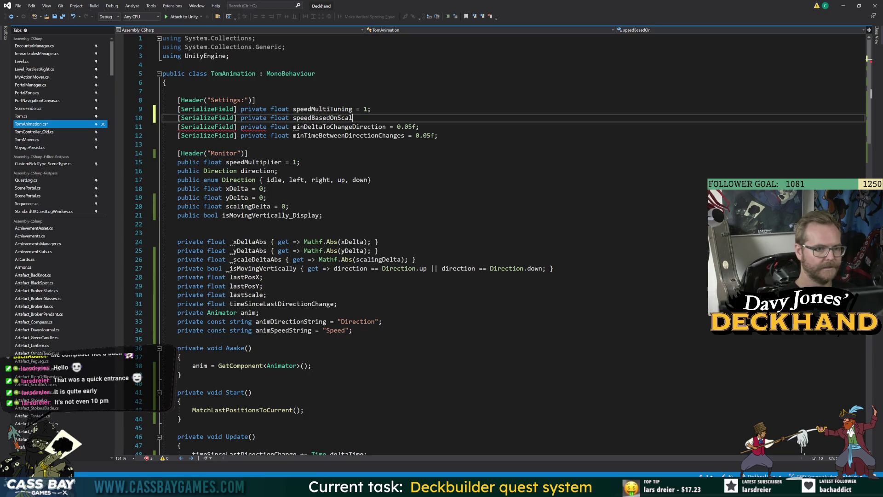
{"action": "type", "text": "eTuning = 1;"}
{"action": "key", "text": "ctrl+s"}
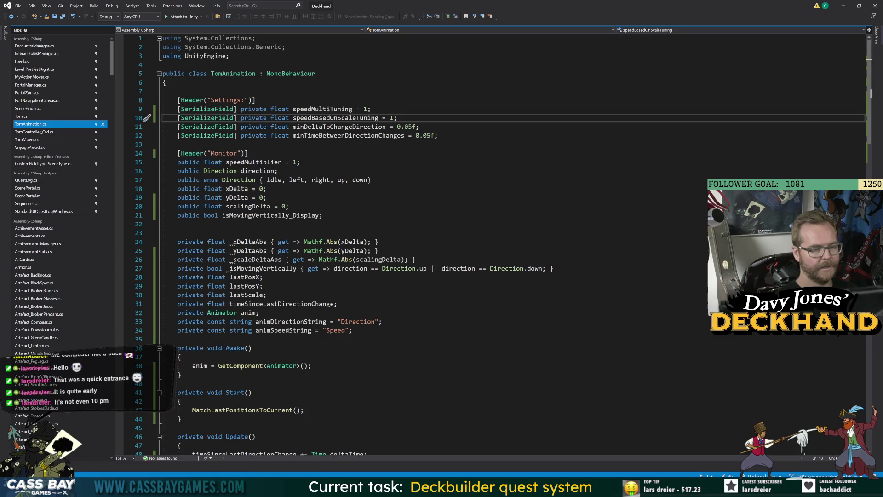
Replace 'speedMultiTuning * 4' in GetSpeed's scale return with speedBasedOnScaleTuning
{"action": "scroll", "coordinate": [460, 244], "scroll_direction": "down", "scroll_amount": 20}
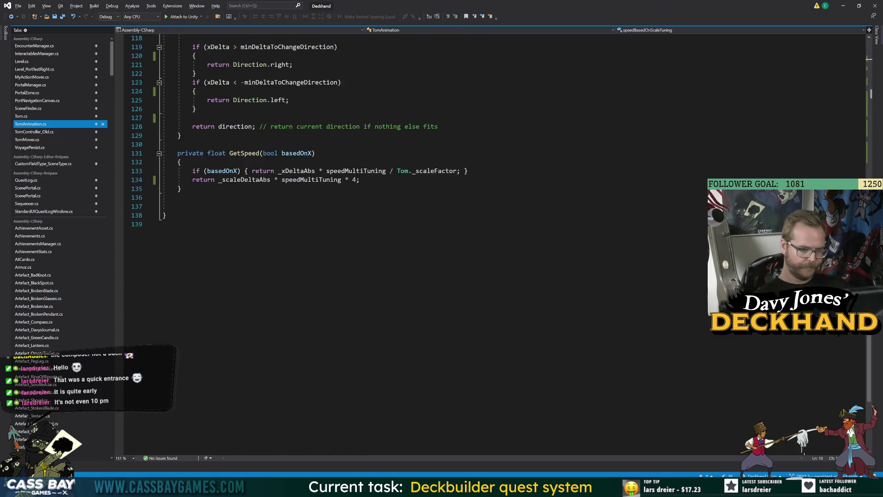
{"action": "left_click_drag", "start_coordinate": [282, 180], "coordinate": [355, 179]}
{"action": "key", "text": "ctrl+v"}
{"action": "left_click", "coordinate": [146, 224]}
{"action": "key", "text": "alt+Tab"}
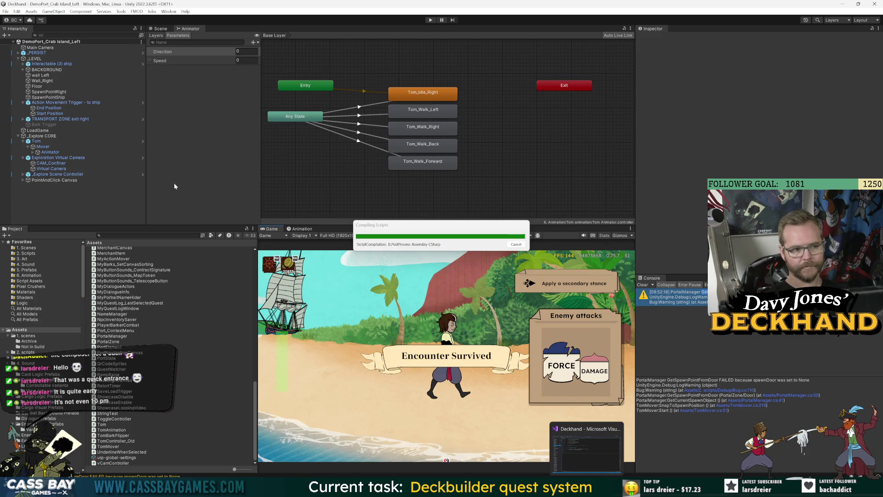
Set Tom's Animator Speed Based On Scale Tuning to 200 and save the scene
{"action": "left_click", "coordinate": [50, 152]}
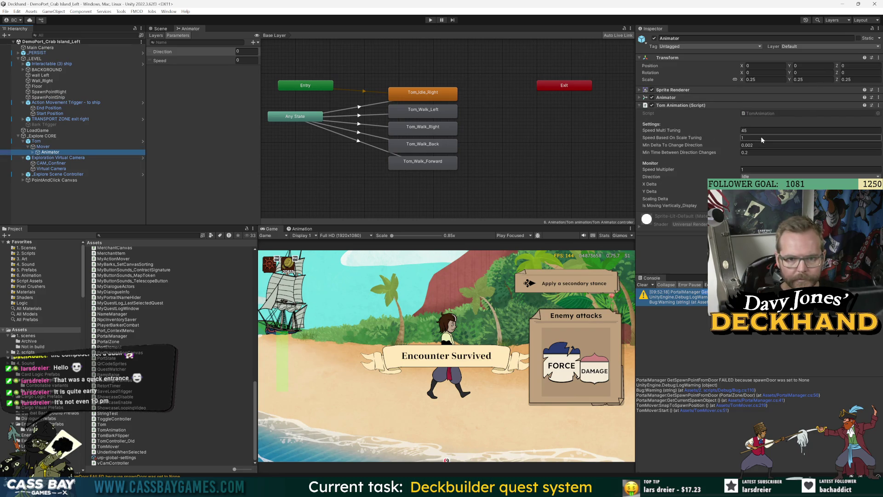
{"action": "left_click", "coordinate": [761, 137]}
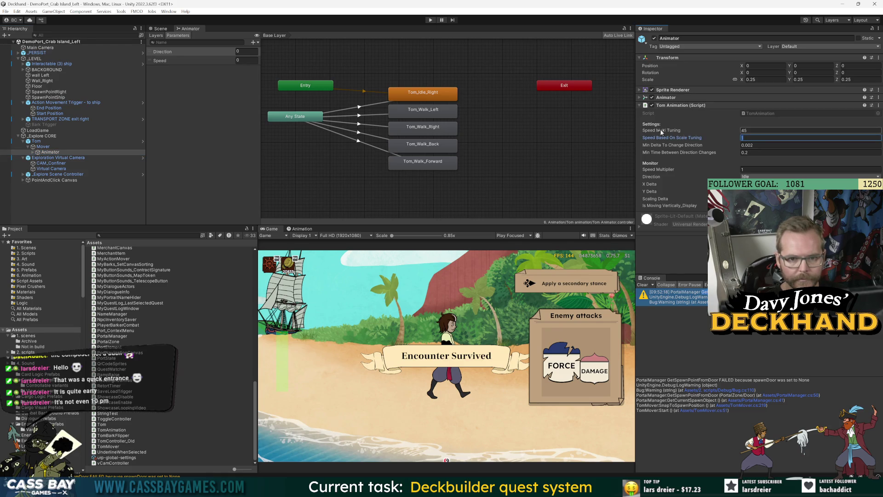
{"action": "type", "text": "200"}
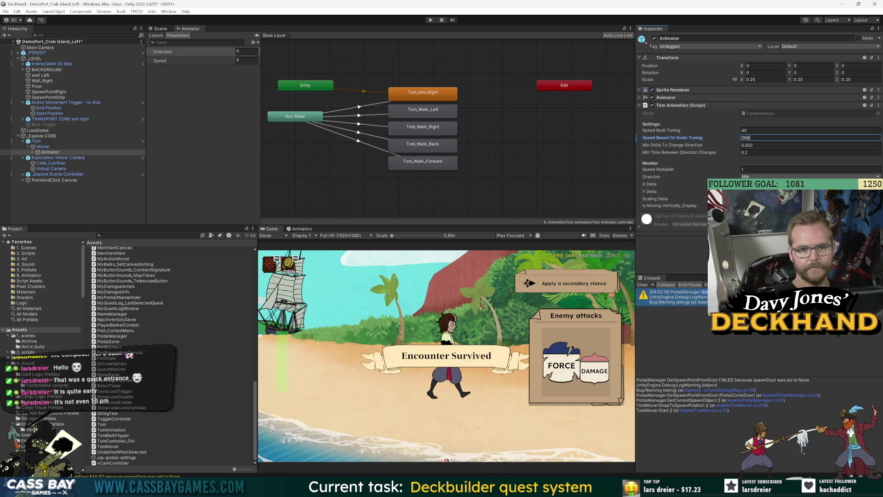
{"action": "key", "text": "Return"}
{"action": "key", "text": "ctrl+s"}
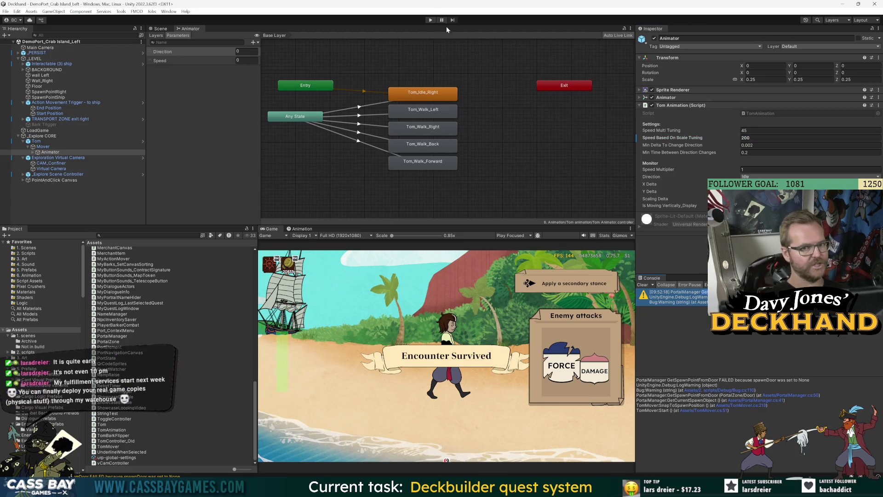
Play-test Tom walking left and up to the ship, then stop and return to the code
{"action": "left_click", "coordinate": [429, 21]}
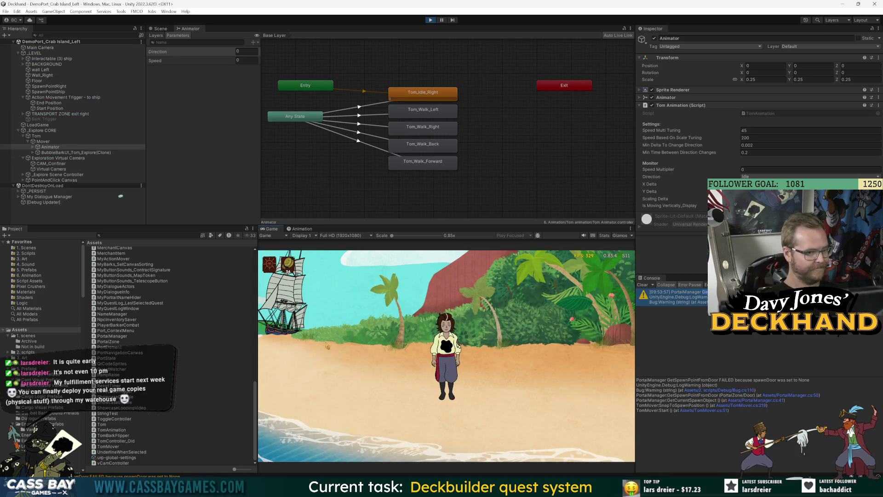
{"action": "left_click", "coordinate": [308, 354]}
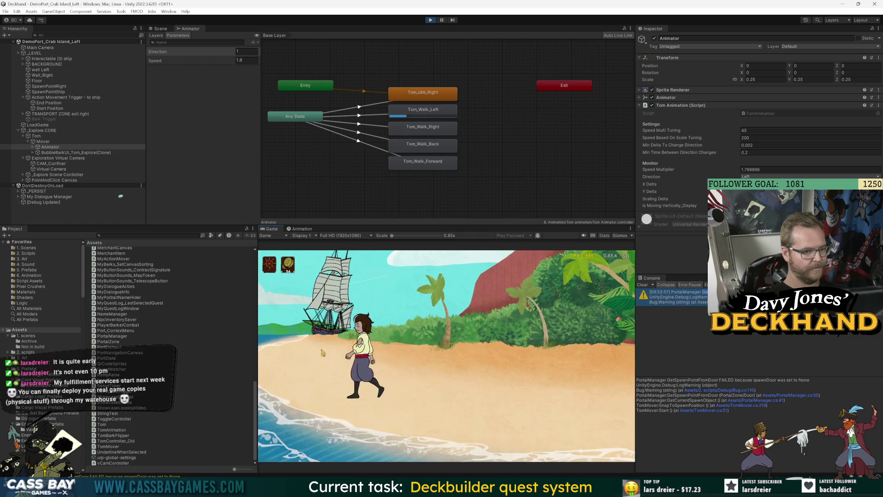
{"action": "left_click", "coordinate": [362, 299]}
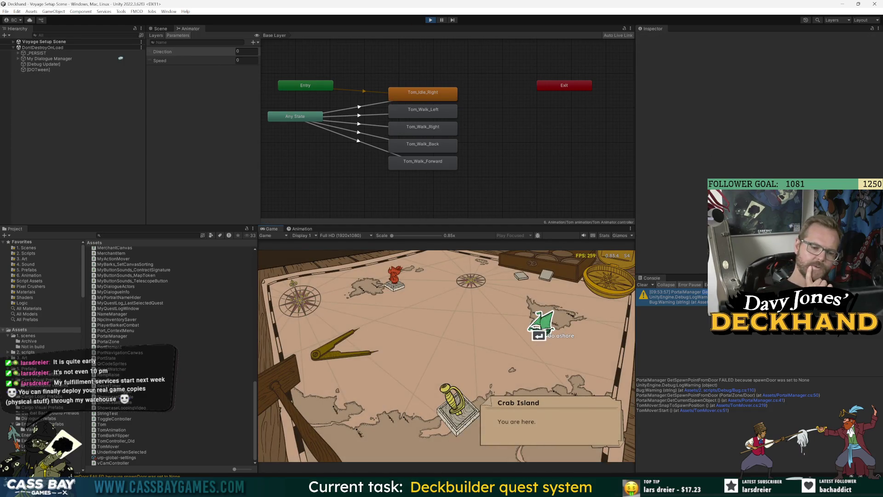
{"action": "key", "text": "Return"}
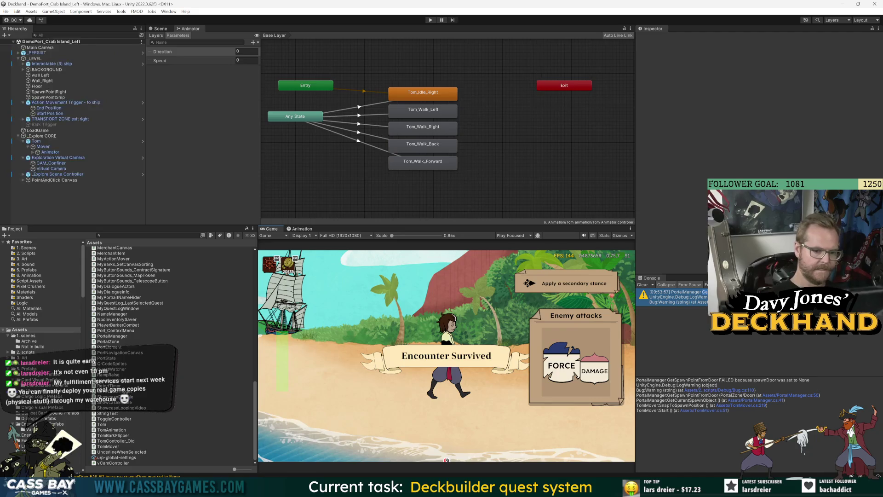
{"action": "key", "text": "alt+Tab"}
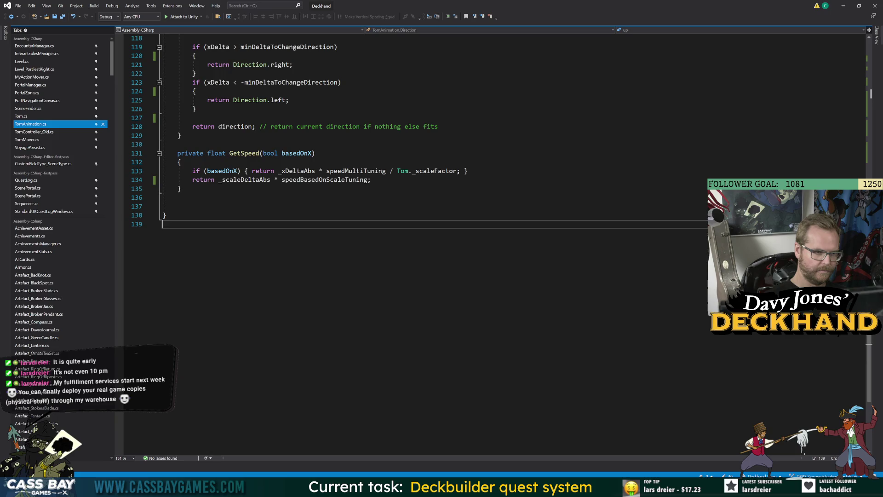
In MyActionMover.cs, trace DoScaling's ogScale, endScale, newScale and progress, then go back to Unity
{"action": "scroll", "coordinate": [414, 207], "scroll_direction": "up", "scroll_amount": 5}
{"action": "key", "text": "ctrl+Tab"}
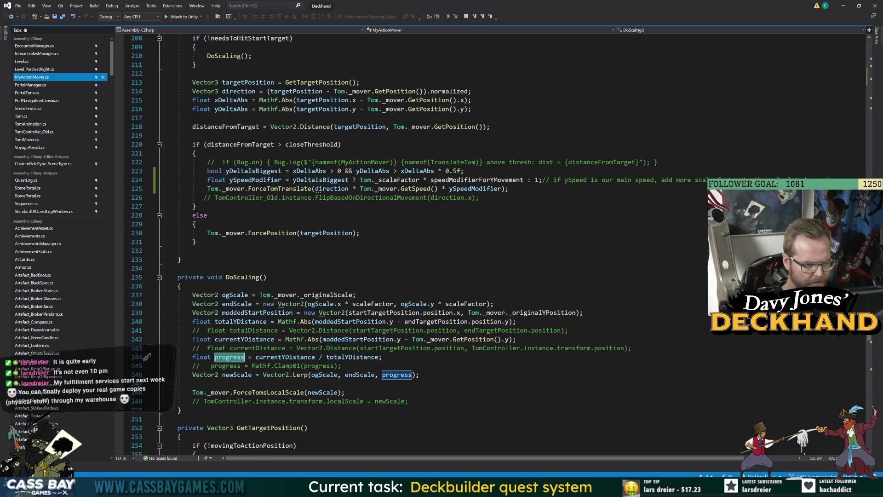
{"action": "left_click", "coordinate": [229, 295]}
{"action": "left_click", "coordinate": [236, 304]}
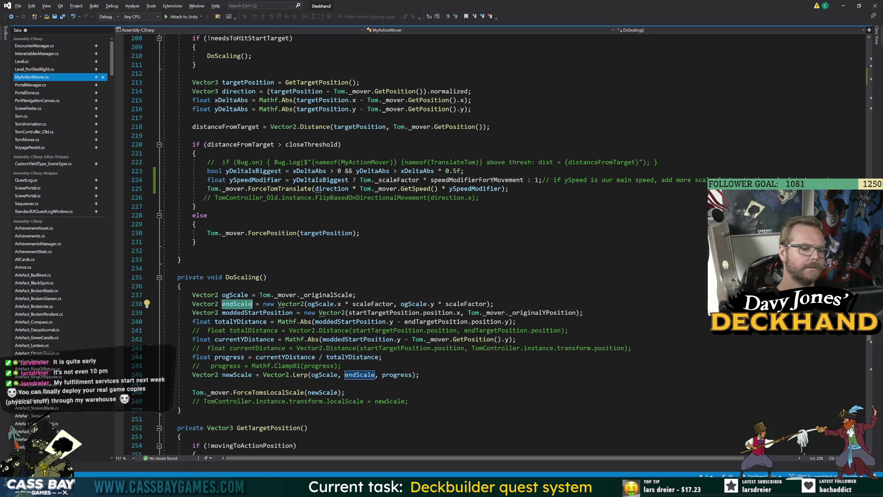
{"action": "double_click", "coordinate": [395, 376]}
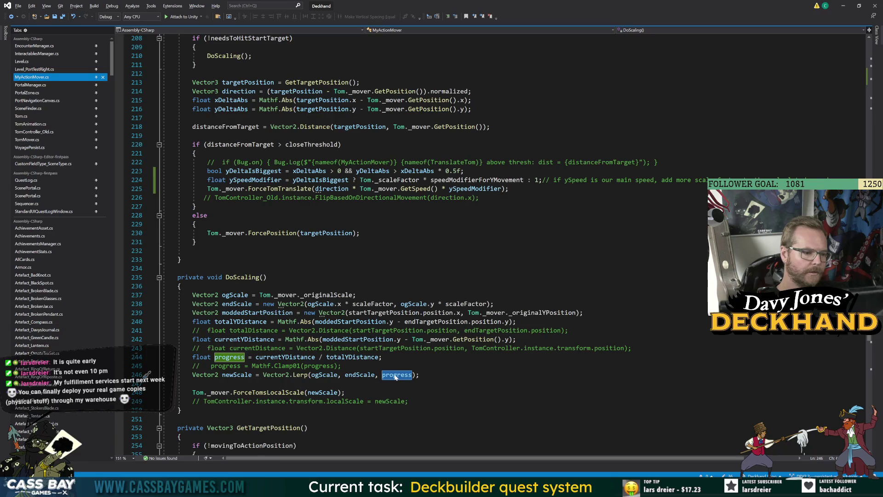
{"action": "double_click", "coordinate": [237, 375]}
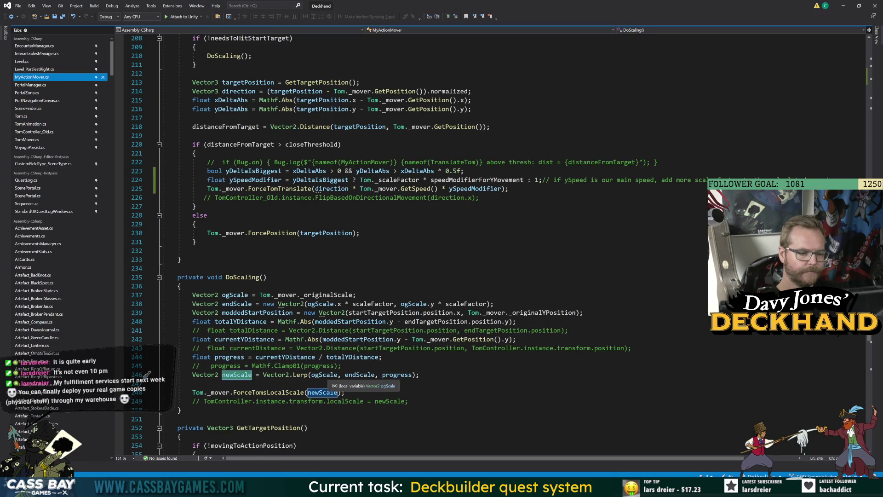
{"action": "double_click", "coordinate": [360, 376]}
{"action": "double_click", "coordinate": [397, 375]}
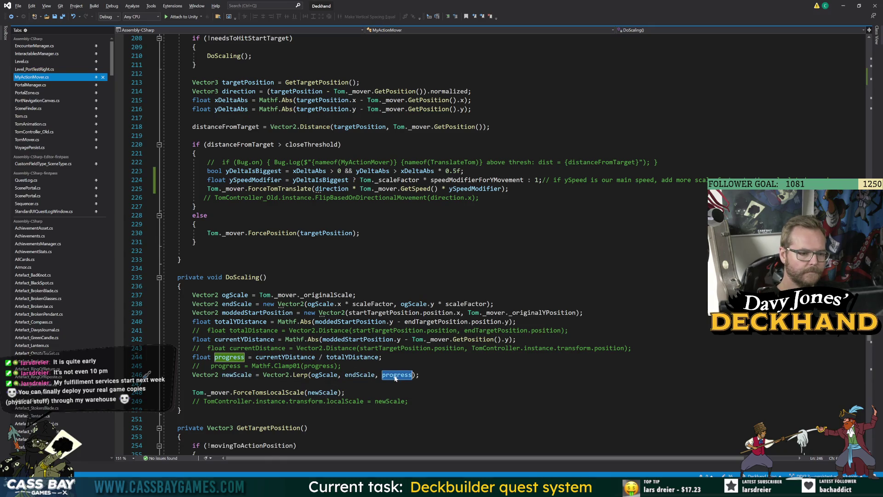
{"action": "left_click", "coordinate": [192, 383]}
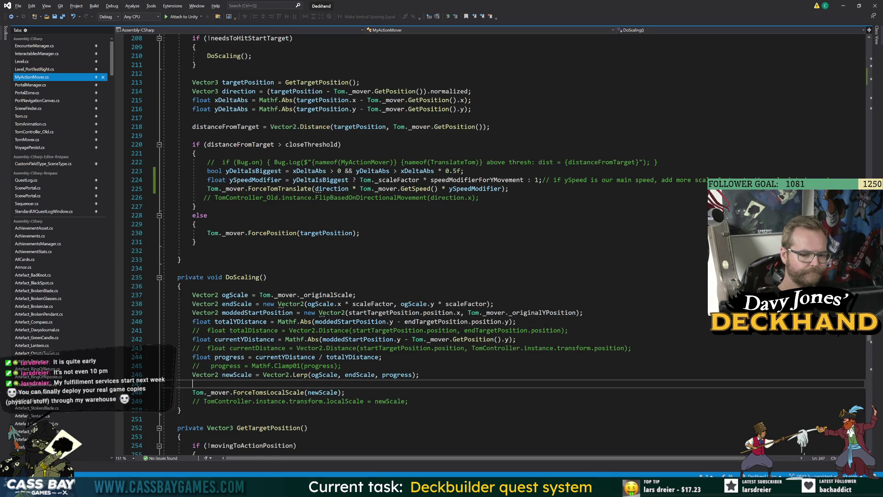
{"action": "key", "text": "alt+Tab"}
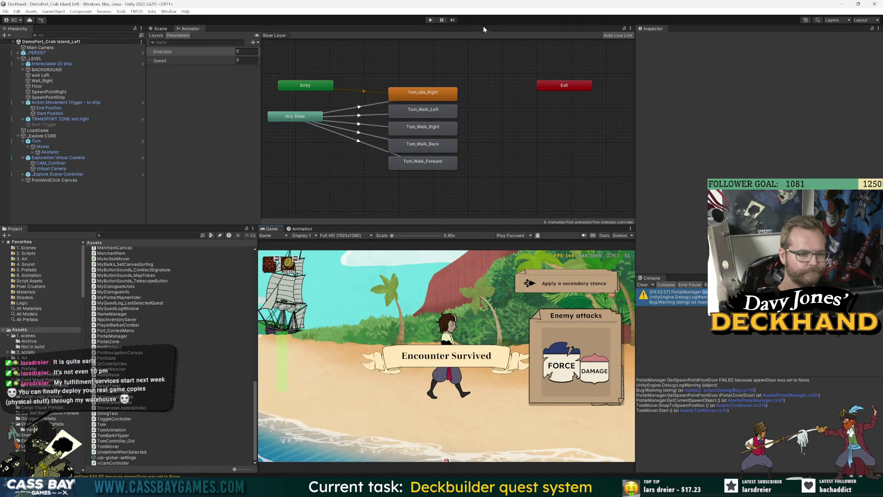
Enter play mode, select Tom > Animator, and walk Tom left and up toward the ship
{"action": "key", "text": "ctrl+p"}
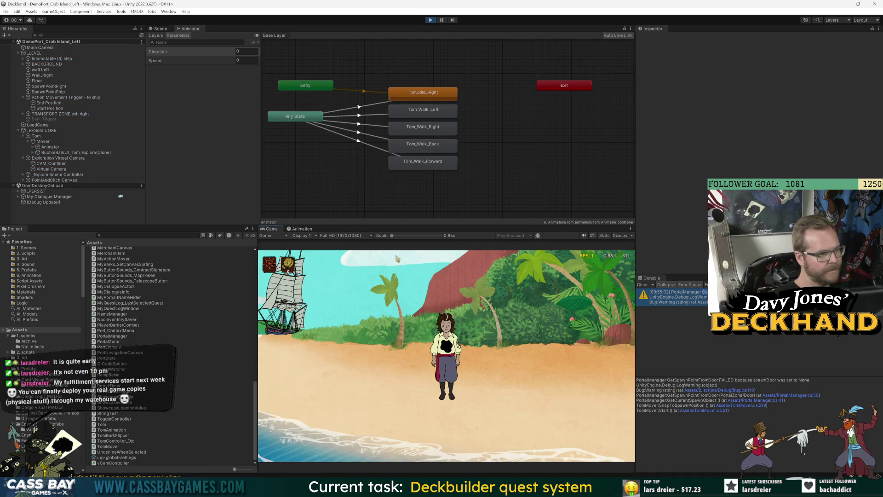
{"action": "left_click", "coordinate": [37, 136]}
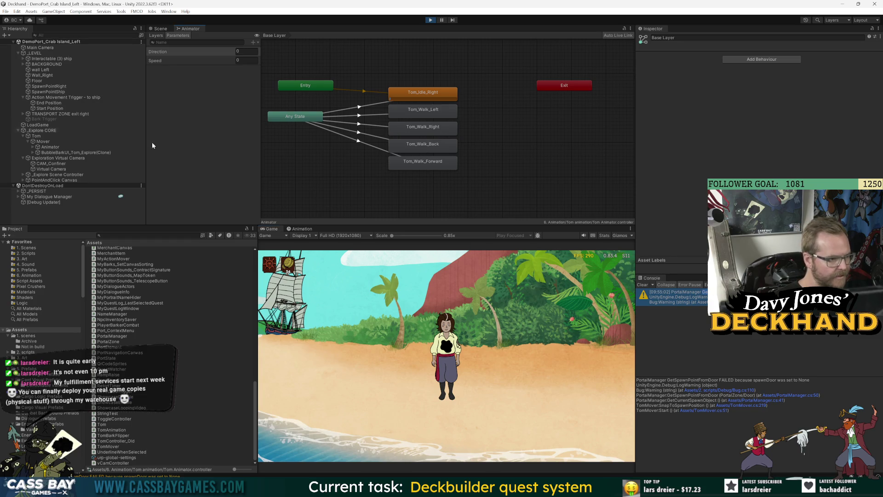
{"action": "left_click", "coordinate": [46, 147]}
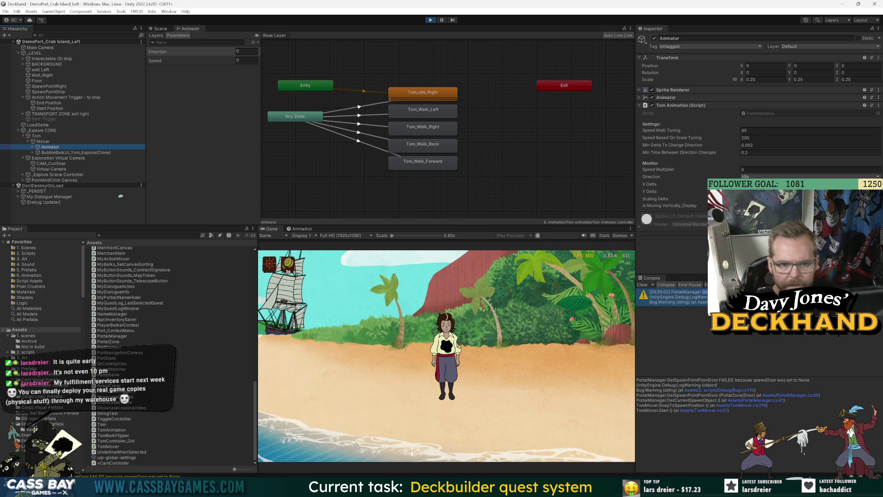
{"action": "left_click", "coordinate": [317, 347]}
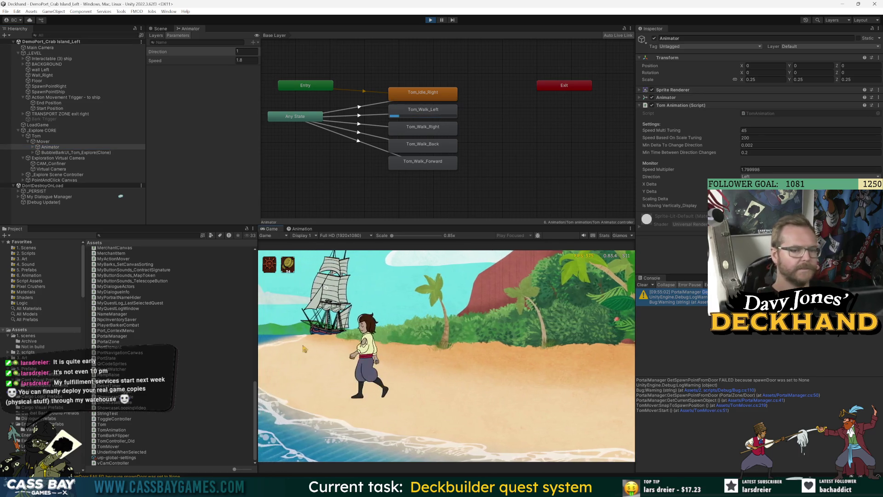
{"action": "left_click", "coordinate": [388, 275]}
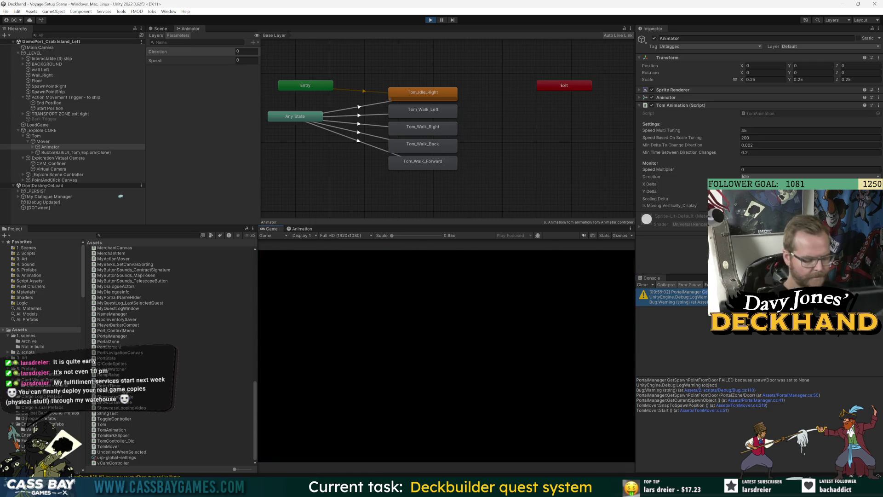
{"action": "key", "text": "alt+Tab"}
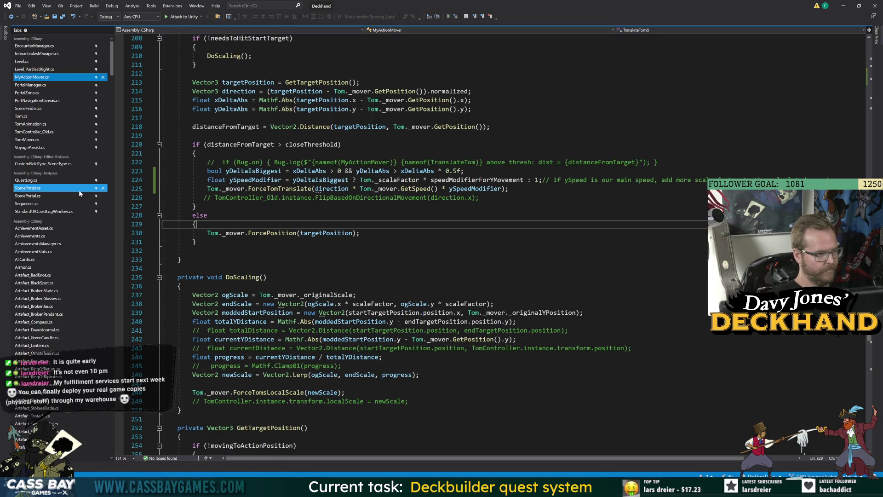
Append '/ Tom._scaleFactor' to GetSpeed's return on line 134 of TomAnimation.cs
{"action": "left_click", "coordinate": [31, 123]}
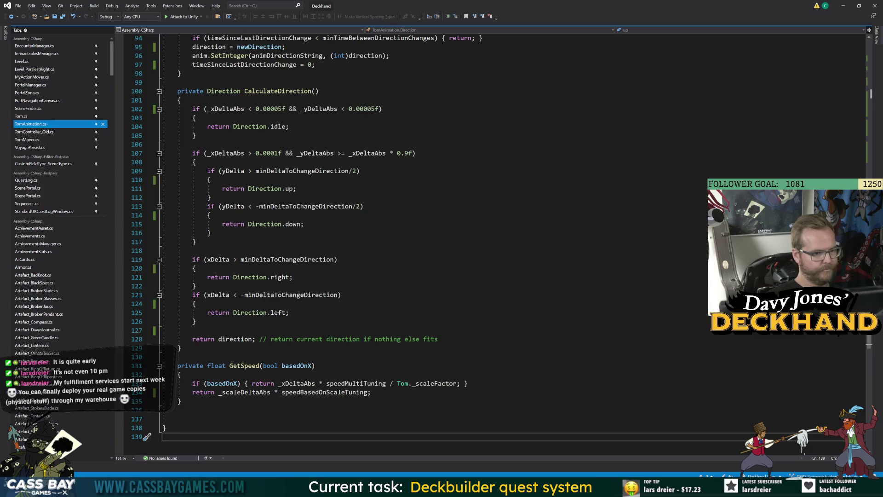
{"action": "left_click", "coordinate": [450, 383]}
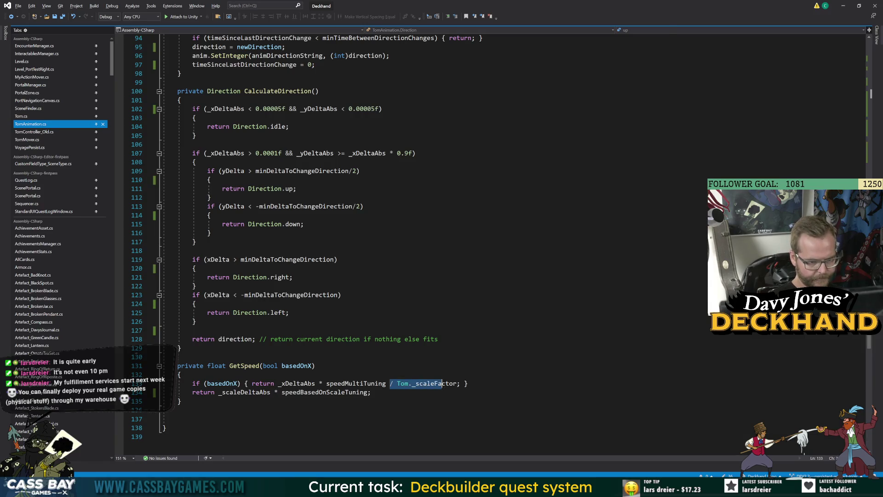
{"action": "key", "text": "Down"}
{"action": "type", "text": "/ Tom._scaleFactor"}
{"action": "key", "text": "Down"}
{"action": "key", "text": "Down"}
{"action": "key", "text": "alt+Tab"}
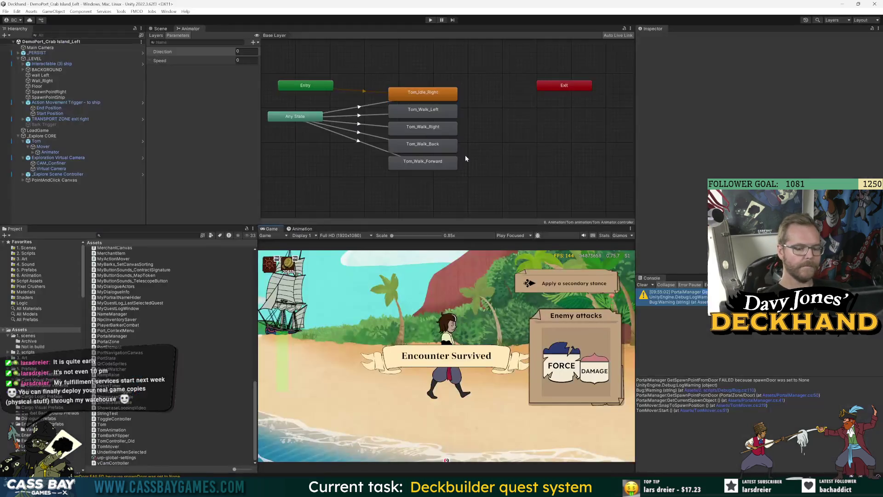
Play-test again, walking Tom left then up-left to the ship, then stop and return to code
{"action": "left_click", "coordinate": [431, 20]}
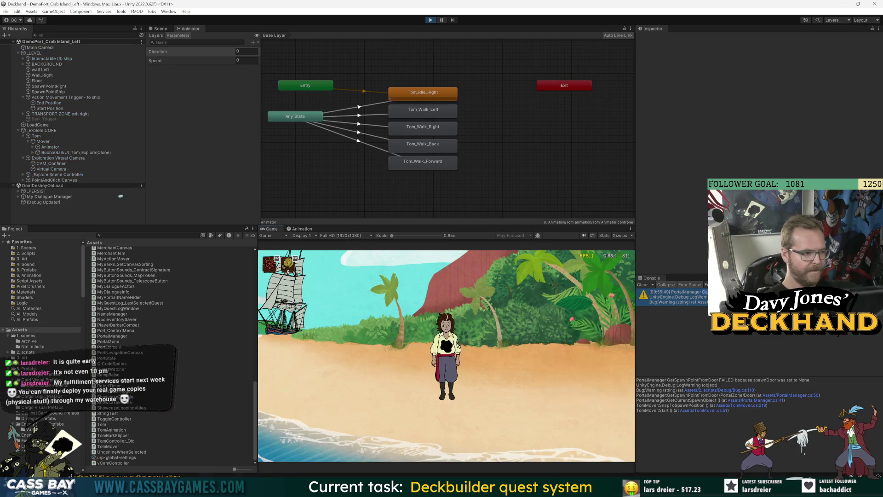
{"action": "left_click", "coordinate": [290, 359]}
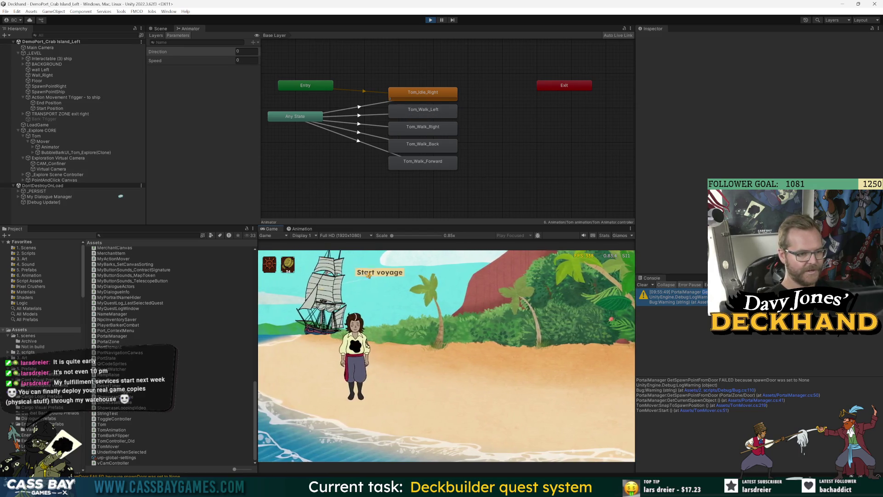
{"action": "left_click", "coordinate": [322, 295]}
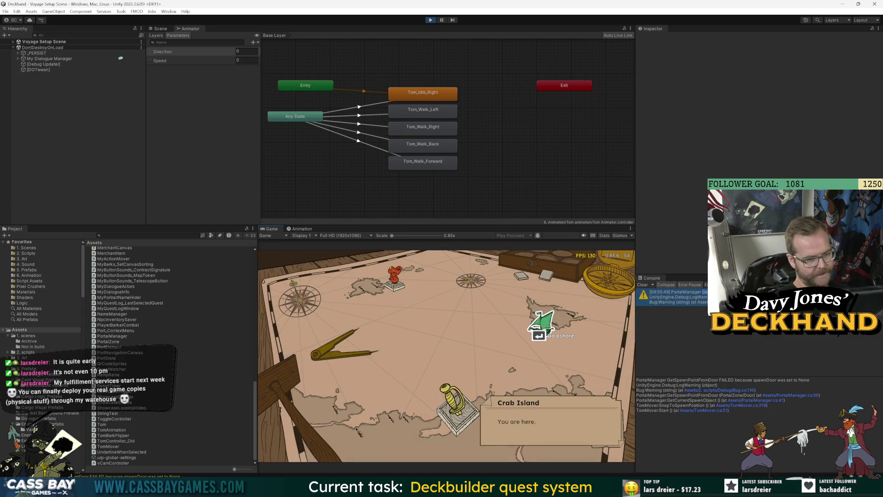
{"action": "key", "text": "Return"}
{"action": "key", "text": "alt+Tab"}
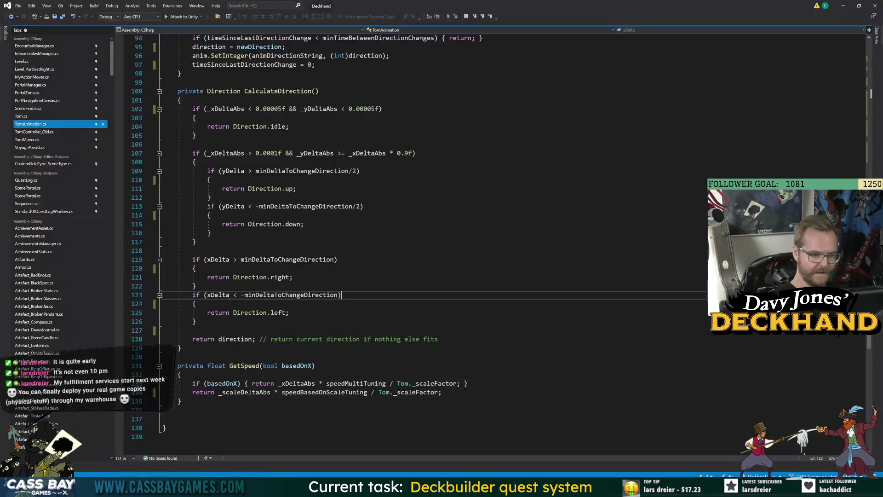
Change line 134's divisor to (Tom._scaleFactor/2) in GetSpeed, then switch to Unity
{"action": "left_click", "coordinate": [276, 437]}
{"action": "left_click", "coordinate": [378, 392]}
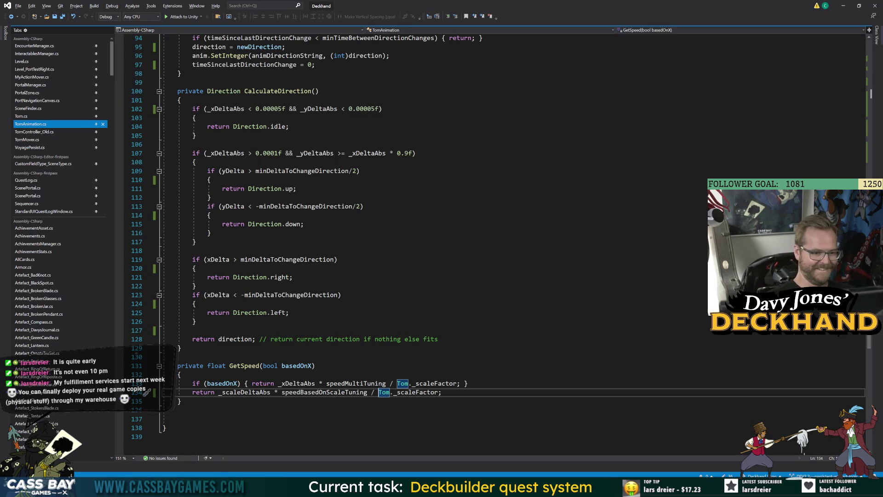
{"action": "type", "text": "("}
{"action": "type", "text": ")"}
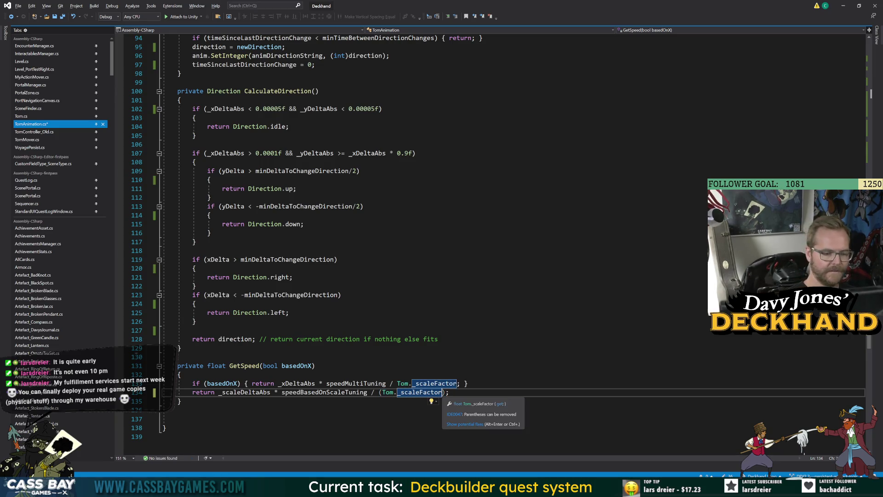
{"action": "type", "text": "/2"}
{"action": "left_click", "coordinate": [196, 321]}
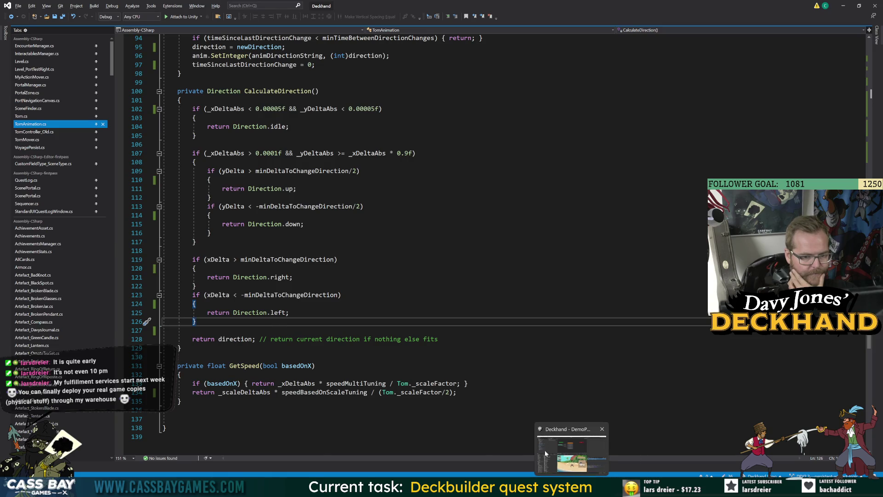
{"action": "left_click", "coordinate": [544, 449]}
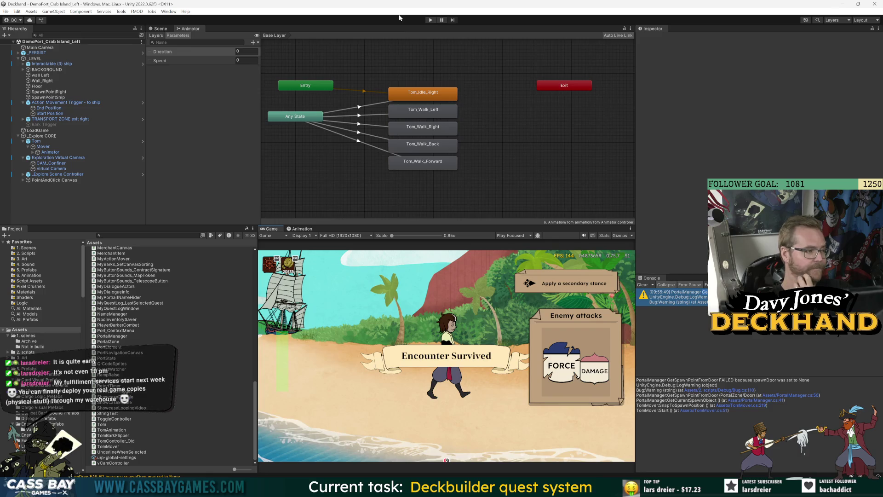
Play-test in Unity, walking Tom left across the beach and then toward the ship
{"action": "left_click", "coordinate": [430, 19]}
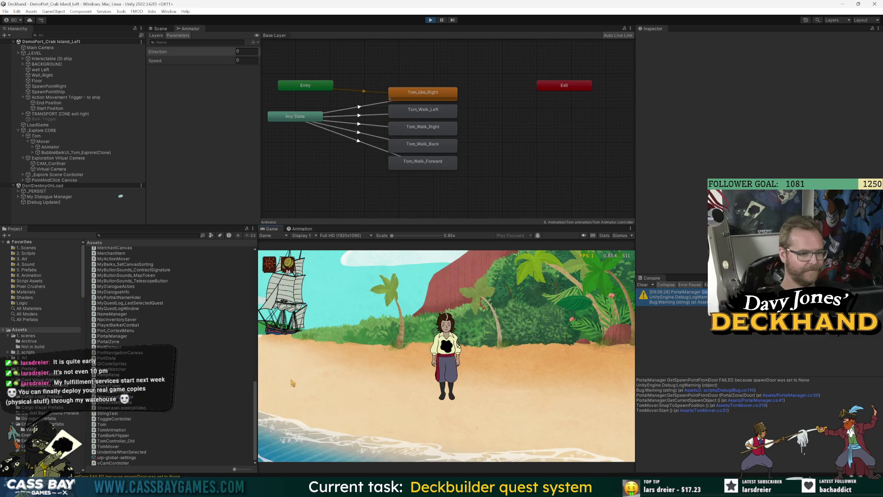
{"action": "left_click", "coordinate": [291, 383]}
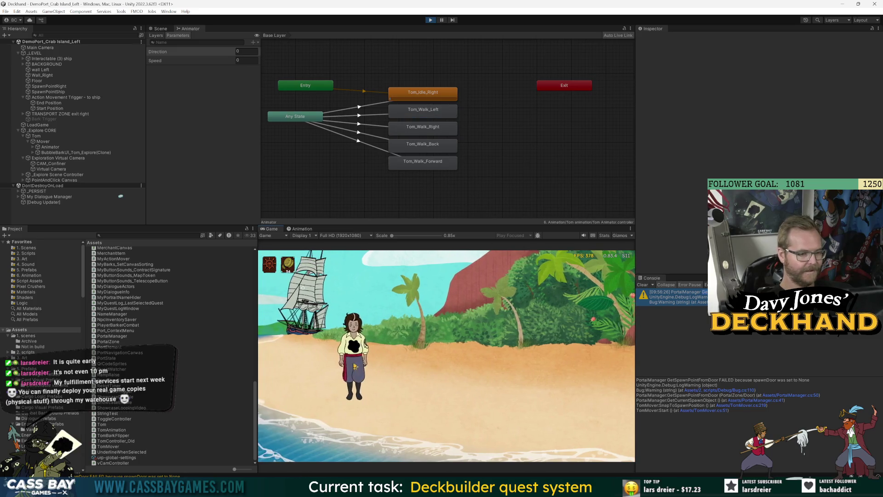
{"action": "left_click", "coordinate": [332, 294]}
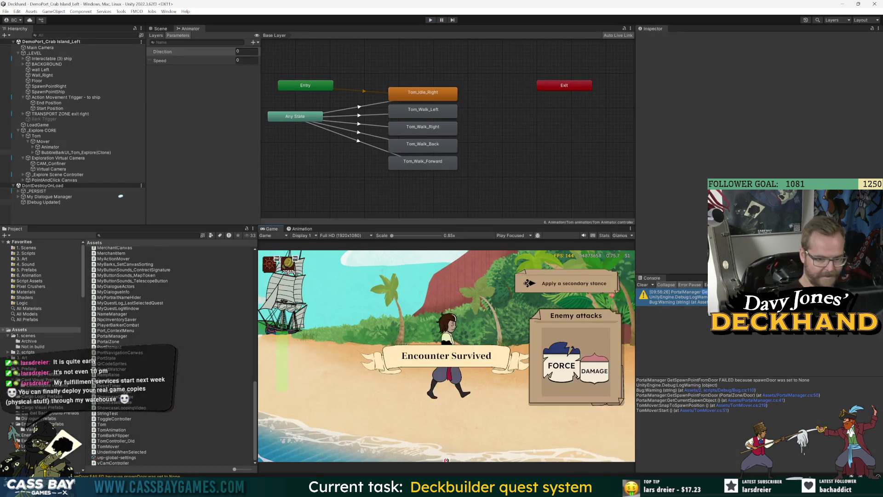
Back in TomAnimation.cs, delete the '/' from GetSpeed's divisor on line 134
{"action": "key", "text": "alt+Tab"}
{"action": "left_click", "coordinate": [444, 392]}
{"action": "key", "text": "BackSpace"}
Make GetSpeed divide by (Tom._scaleFactor*2), save, and remove a stray multiplication sign
{"action": "type", "text": "*"}
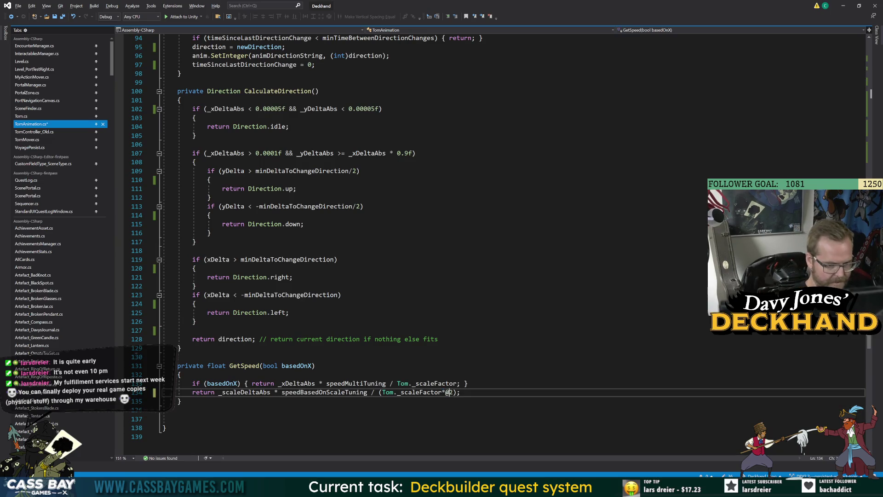
{"action": "key", "text": "BackSpace"}
{"action": "type", "text": "*2"}
{"action": "key", "text": "Delete"}
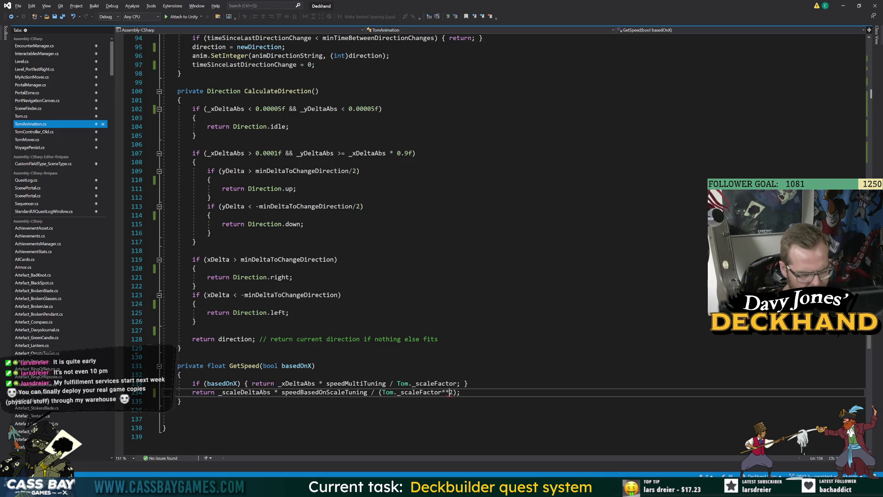
{"action": "key", "text": "ctrl+s"}
{"action": "left_click", "coordinate": [211, 232]}
{"action": "left_click", "coordinate": [449, 392]}
{"action": "key", "text": "BackSpace"}
Check the _scaleFactor reference in GetSpeed, then start a play test in Unity
{"action": "left_click", "coordinate": [193, 330]}
{"action": "left_click", "coordinate": [441, 392]}
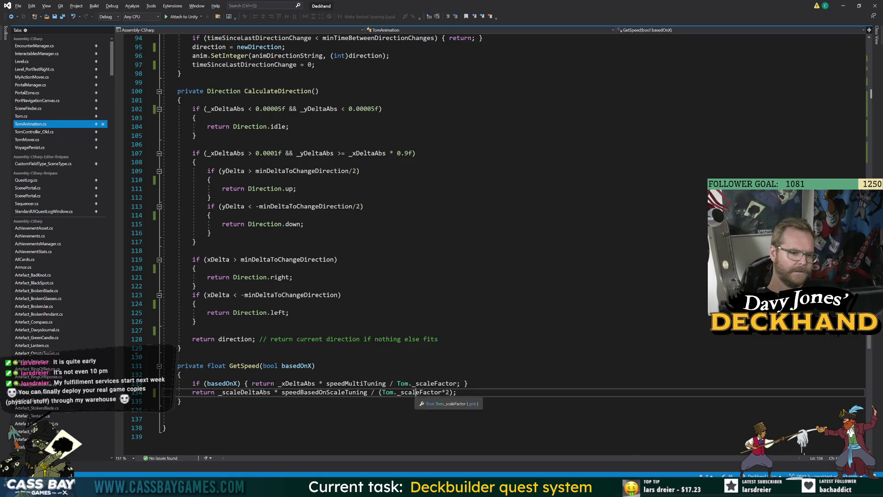
{"action": "left_click", "coordinate": [180, 401]}
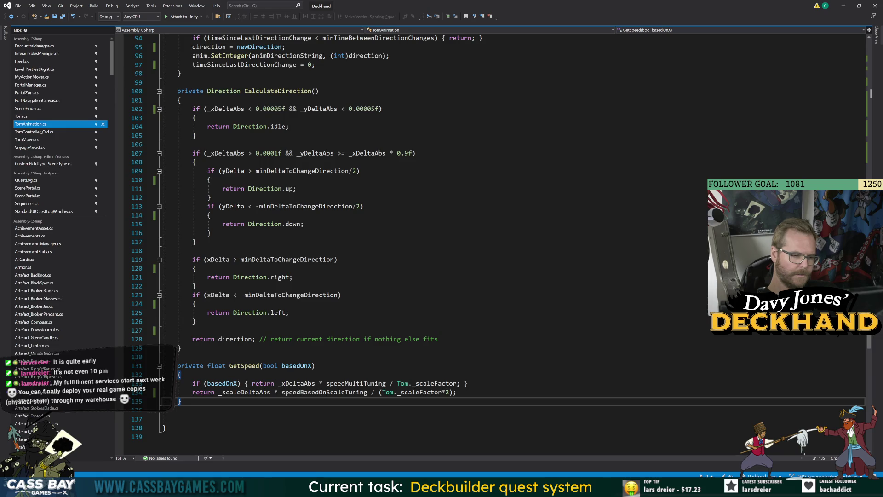
{"action": "left_click", "coordinate": [427, 392]}
{"action": "left_click", "coordinate": [177, 419]}
{"action": "mouse_move", "coordinate": [572, 476]}
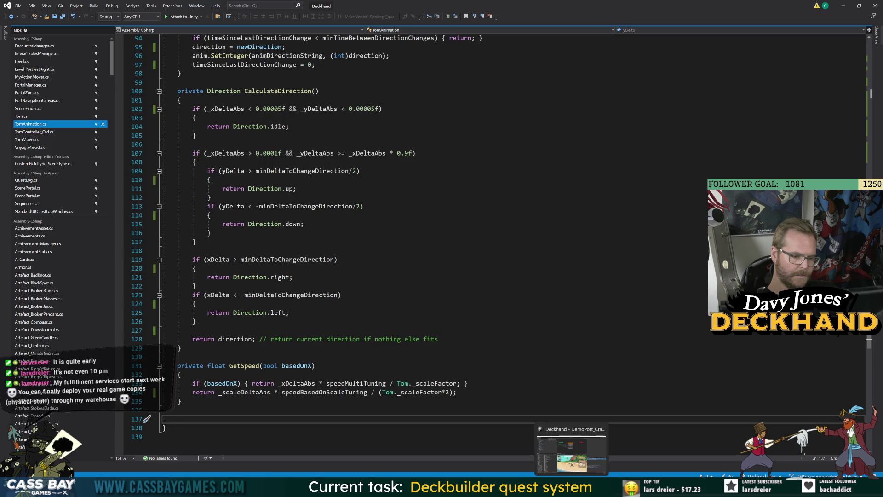
{"action": "left_click", "coordinate": [180, 375]}
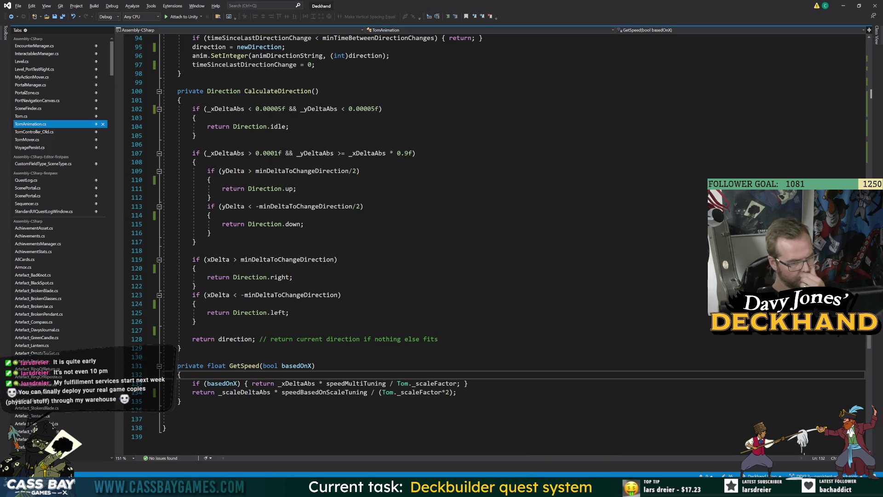
{"action": "mouse_move", "coordinate": [440, 392]}
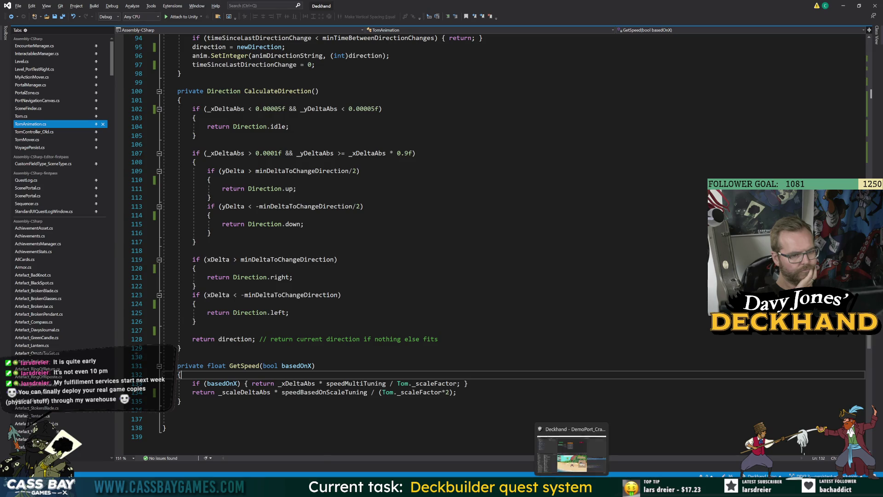
{"action": "left_click", "coordinate": [572, 447]}
{"action": "left_click", "coordinate": [431, 21]}
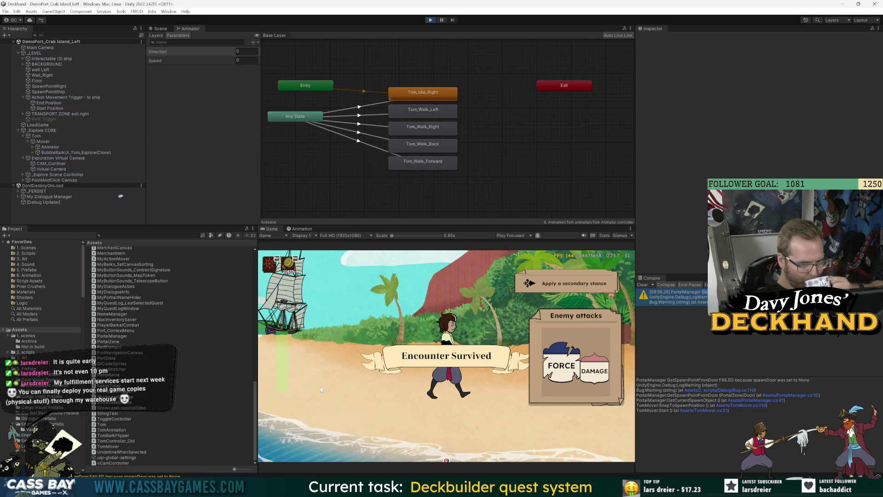
Walk Tom left on the beach, stop Play, and change GetSpeed's divisor multiplier from 2 to 4
{"action": "left_click", "coordinate": [295, 384]}
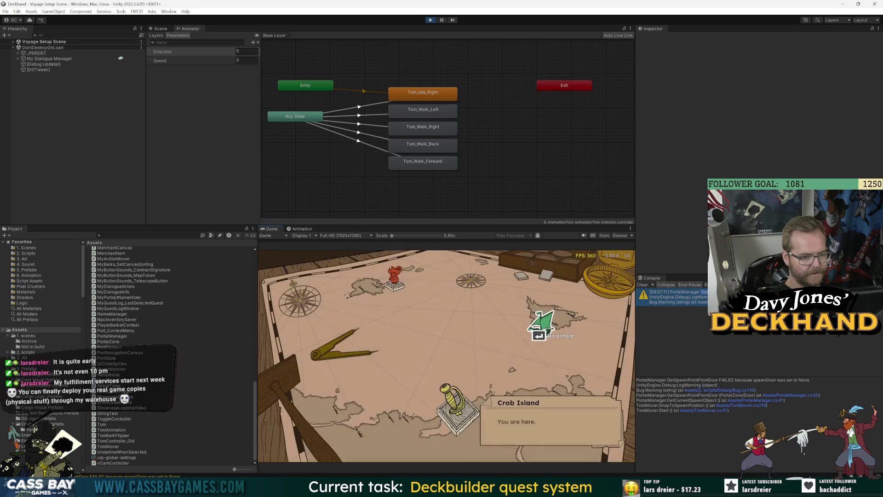
{"action": "key", "text": "ctrl+p"}
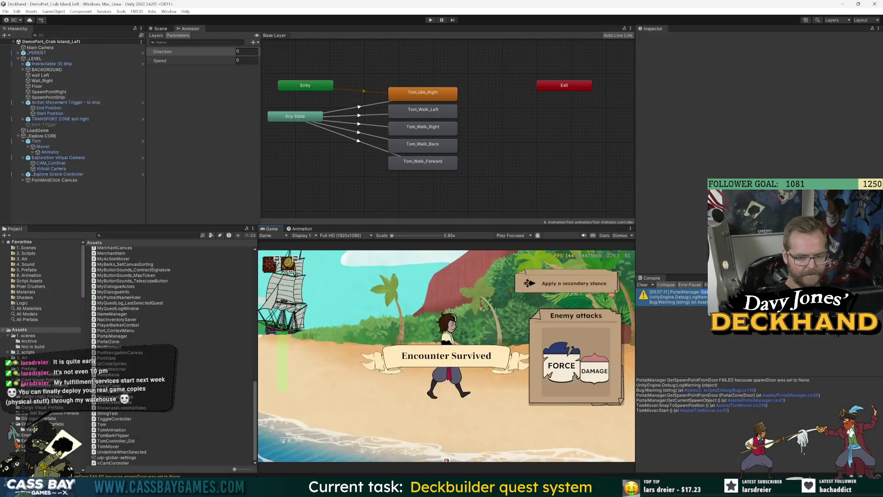
{"action": "key", "text": "alt+Tab"}
{"action": "type", "text": "4"}
{"action": "left_click", "coordinate": [165, 419]}
{"action": "double_click", "coordinate": [321, 393]}
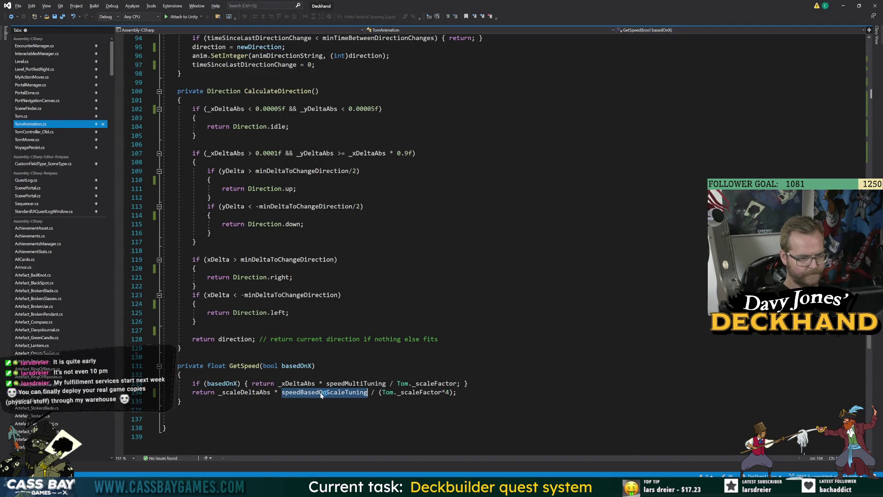
Wrap _scaleDeltaAbs * speedBasedOnScaleTuning in parentheses and save TomAnimation.cs
{"action": "left_click", "coordinate": [177, 418]}
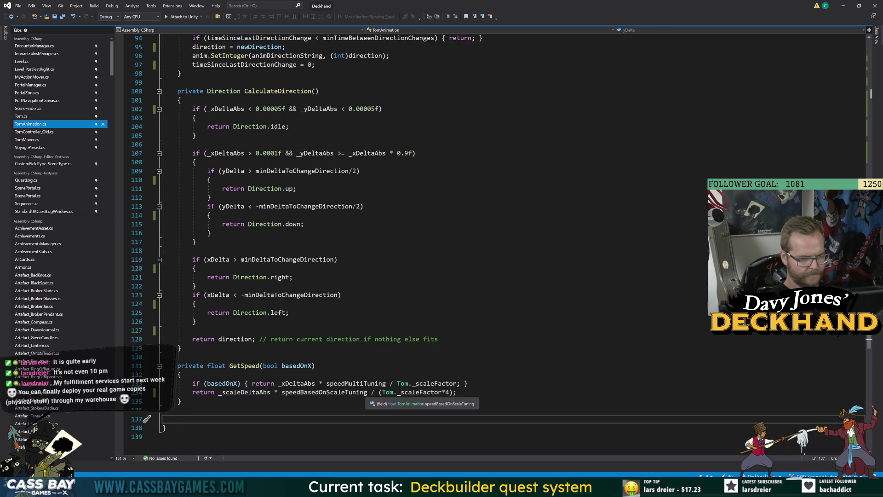
{"action": "left_click", "coordinate": [371, 392]}
{"action": "type", "text": ") / "}
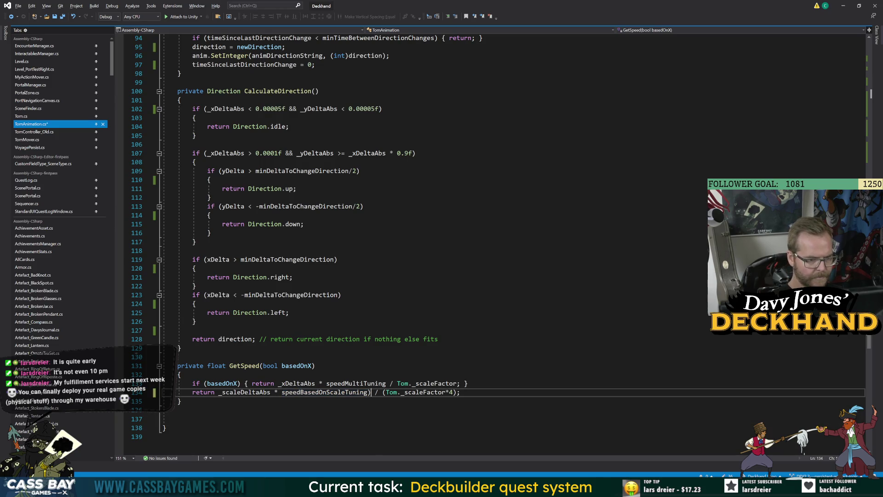
{"action": "type", "text": "("}
{"action": "key", "text": "ctrl+s"}
{"action": "left_click", "coordinate": [148, 348]}
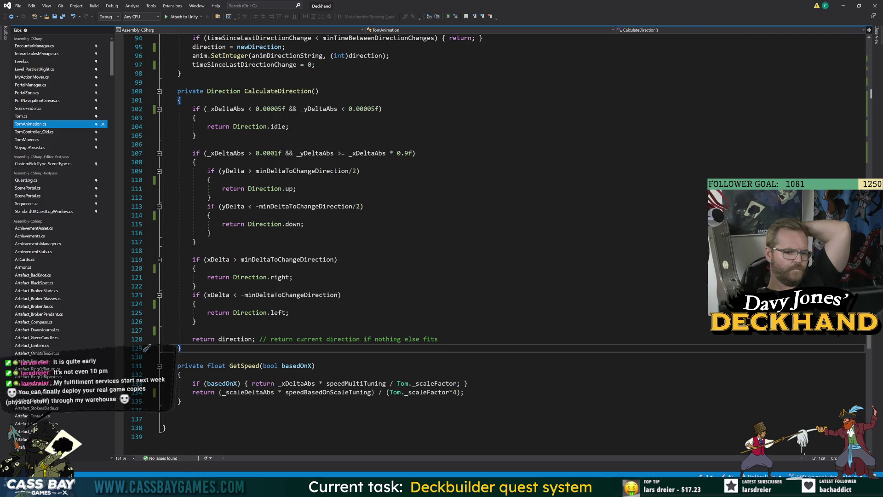
Play-test the grouped formula in Unity, then delete the *4 from the divisor
{"action": "key", "text": "alt+Tab"}
{"action": "left_click", "coordinate": [433, 21]}
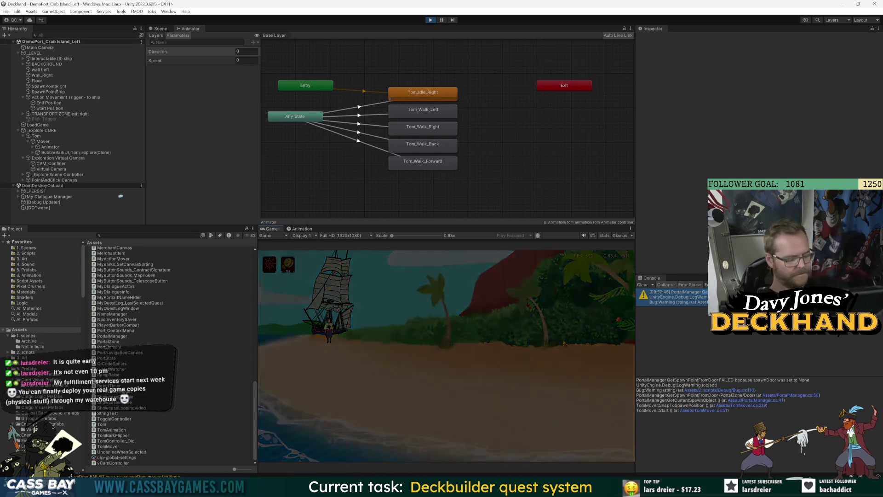
{"action": "key", "text": "alt+Tab"}
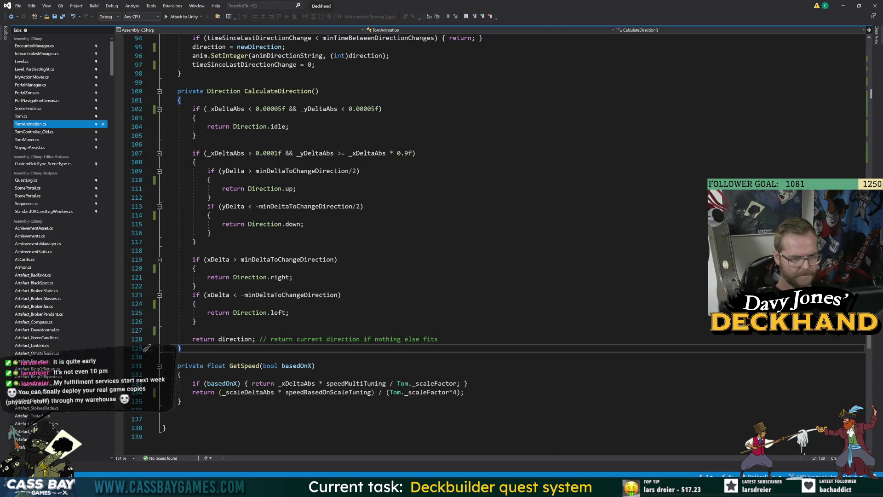
{"action": "left_click", "coordinate": [460, 392]}
{"action": "key", "text": "BackSpace"}
{"action": "key", "text": "BackSpace"}
{"action": "left_click", "coordinate": [178, 410]}
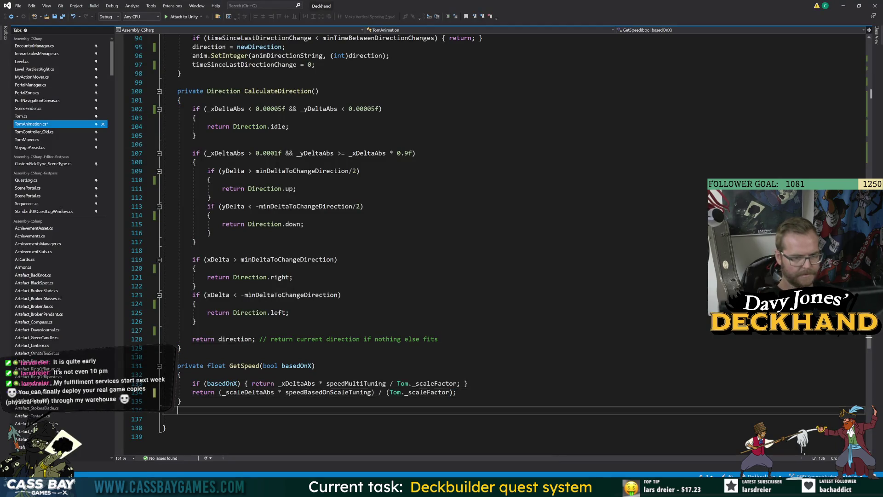
Save and play-test Tom walking left in Unity; animator Speed reads about 3.47
{"action": "key", "text": "ctrl+s"}
{"action": "key", "text": "alt+Tab"}
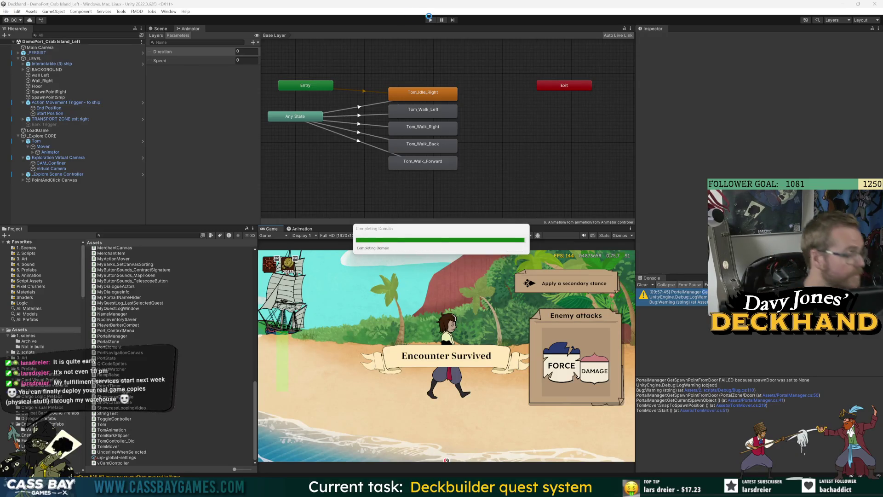
{"action": "left_click", "coordinate": [430, 19]}
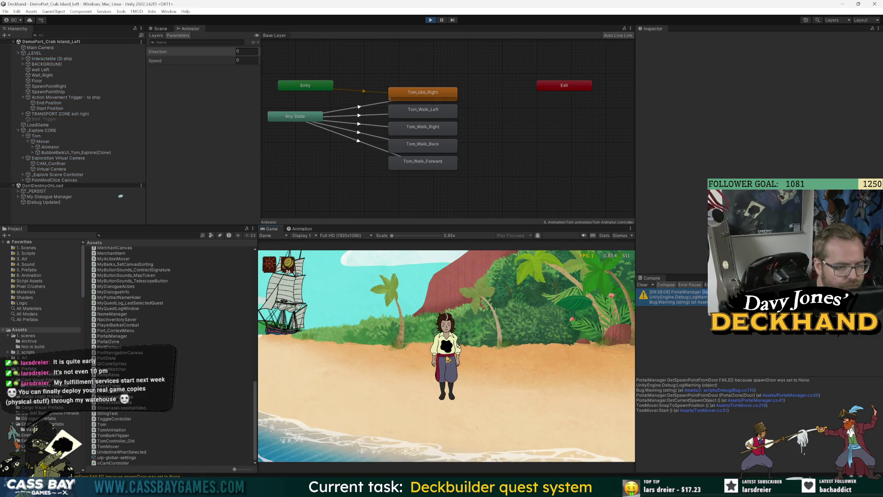
{"action": "left_click", "coordinate": [328, 363]}
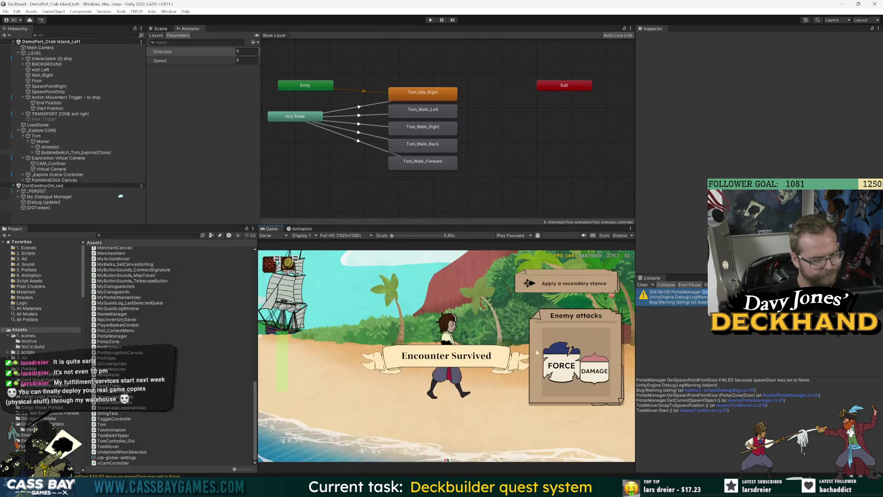
{"action": "key", "text": "alt+Tab"}
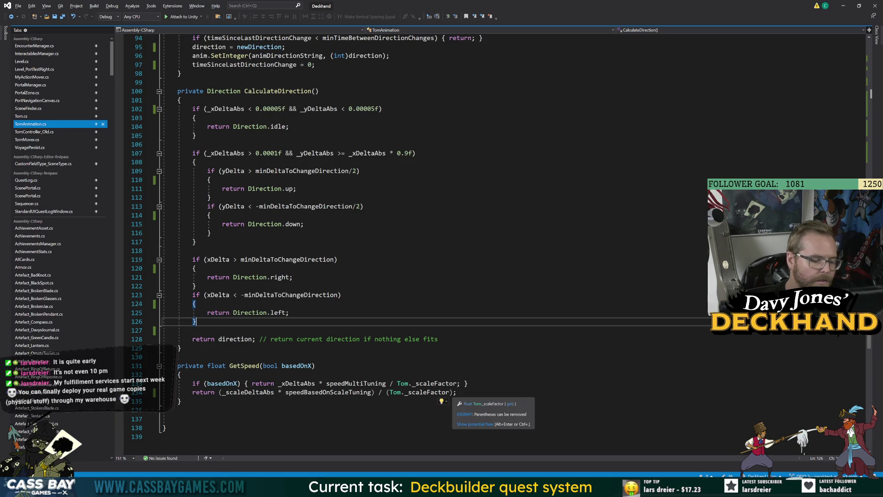
Add 'float scaleFactorCapped = Tom._scaleFactor > 1 ? 1 : Tom._scaleFactor;' to GetSpeed
{"action": "left_click", "coordinate": [468, 384]}
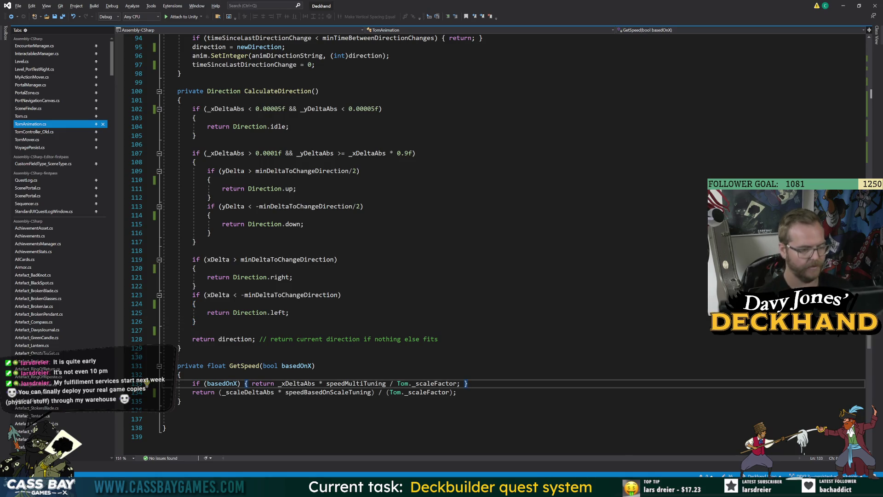
{"action": "key", "text": "Return"}
{"action": "type", "text": "float scaleFactorCappe"}
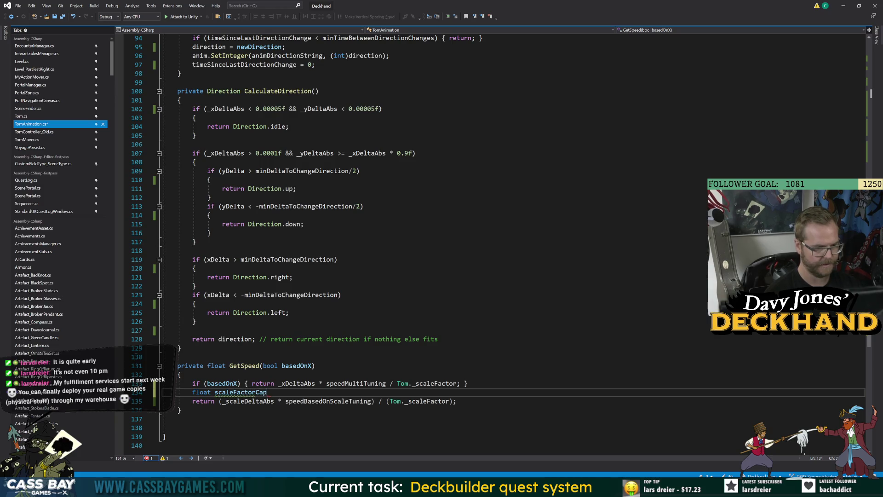
{"action": "type", "text": "d = Tom._sca"}
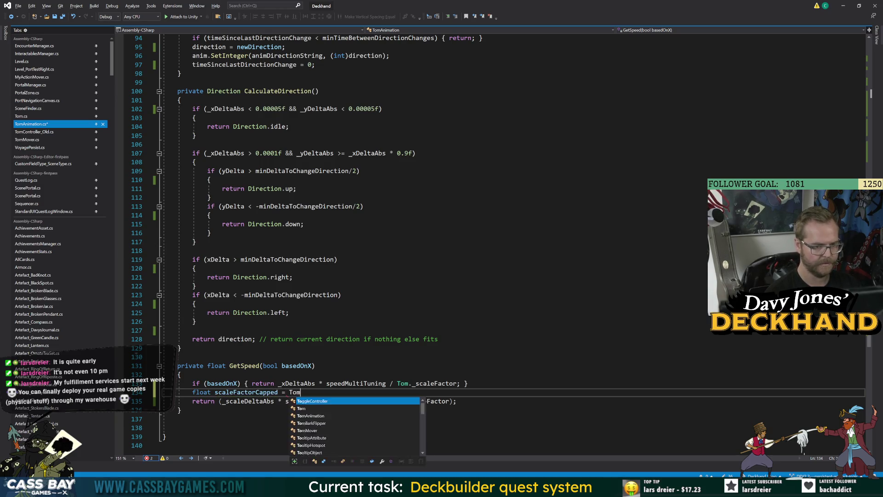
{"action": "key", "text": "Tab"}
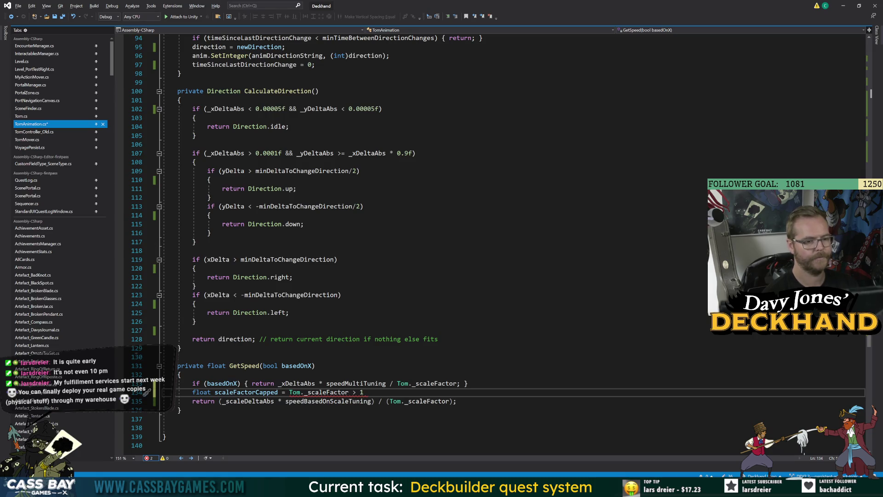
{"action": "type", "text": "? 1"}
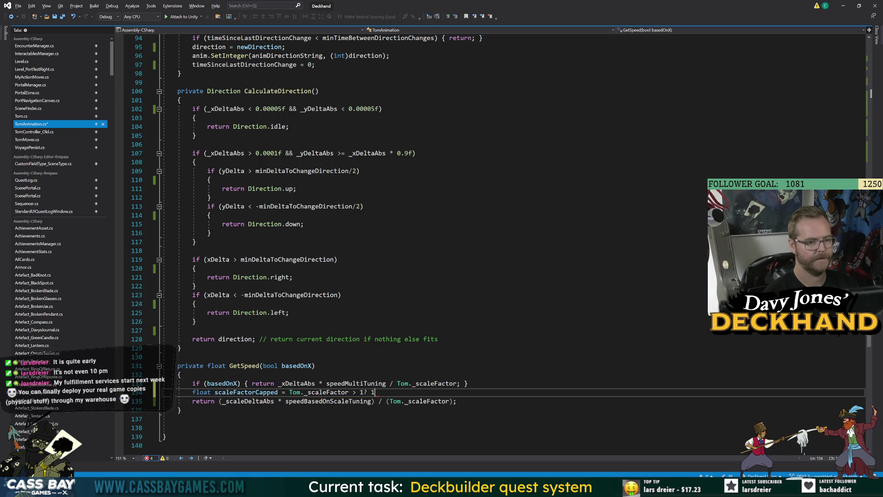
{"action": "type", "text": " : Tom._sc"}
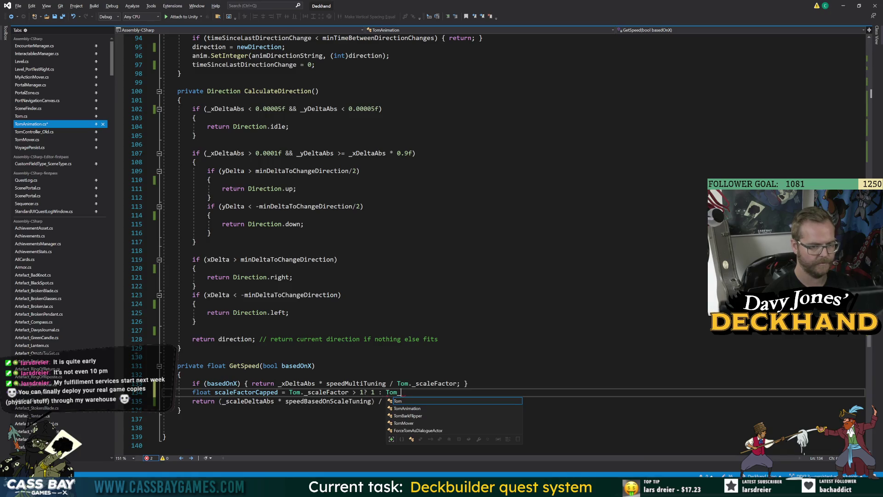
{"action": "type", "text": ";"}
{"action": "left_click", "coordinate": [468, 383]}
{"action": "key", "text": "alt+Tab"}
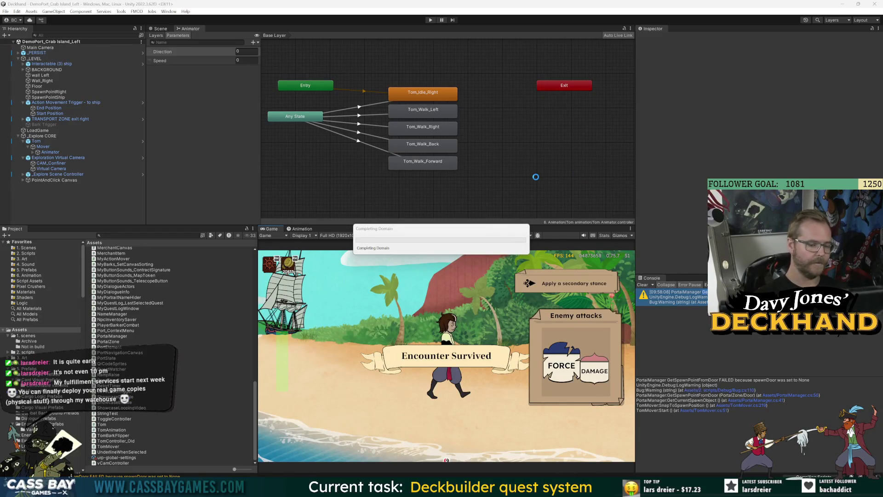
Start play mode and walk Tom left across the beach
{"action": "left_click", "coordinate": [431, 21]}
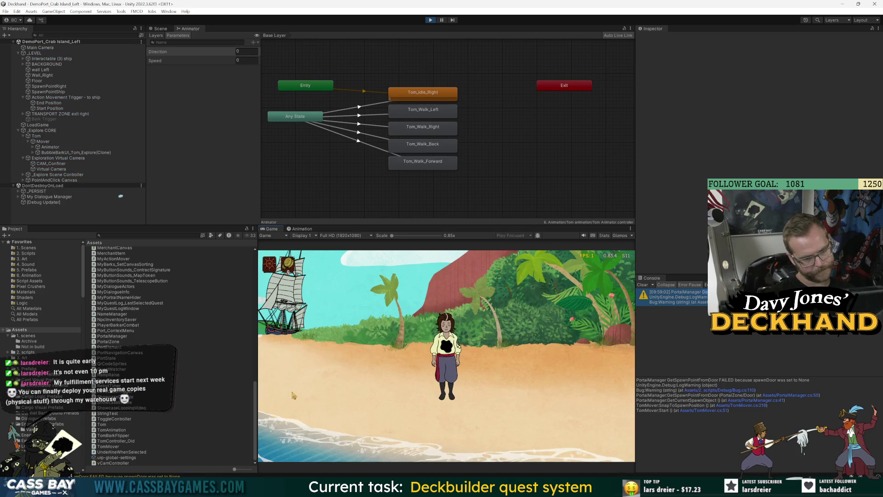
{"action": "left_click", "coordinate": [292, 448]}
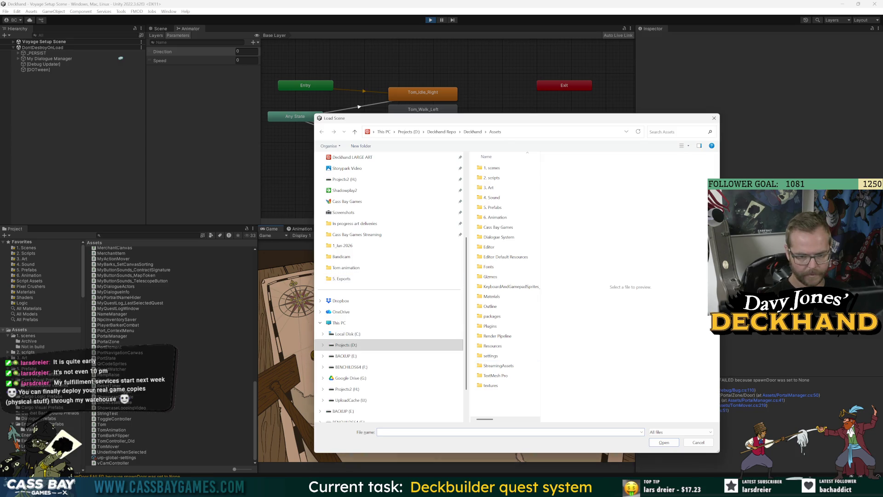
Browse into the Gizmos folder and cancel the Load Scene dialog
{"action": "left_click", "coordinate": [490, 277]}
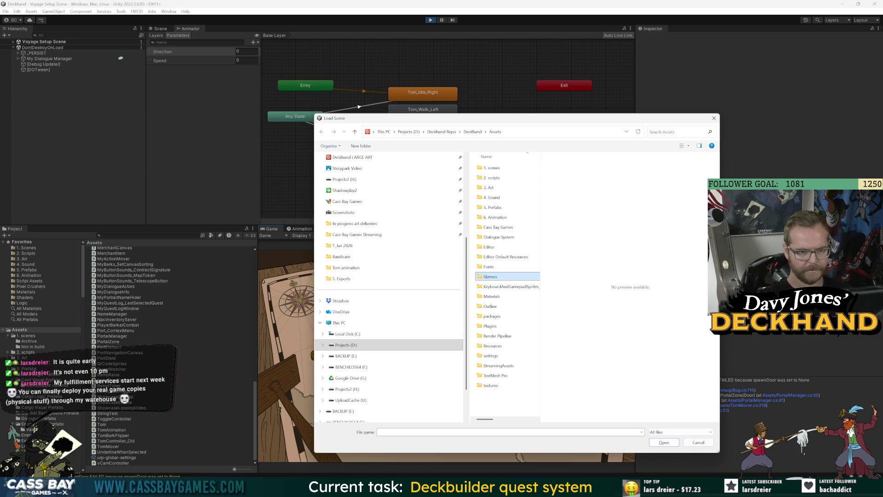
{"action": "left_click", "coordinate": [664, 442]}
{"action": "left_click", "coordinate": [699, 442]}
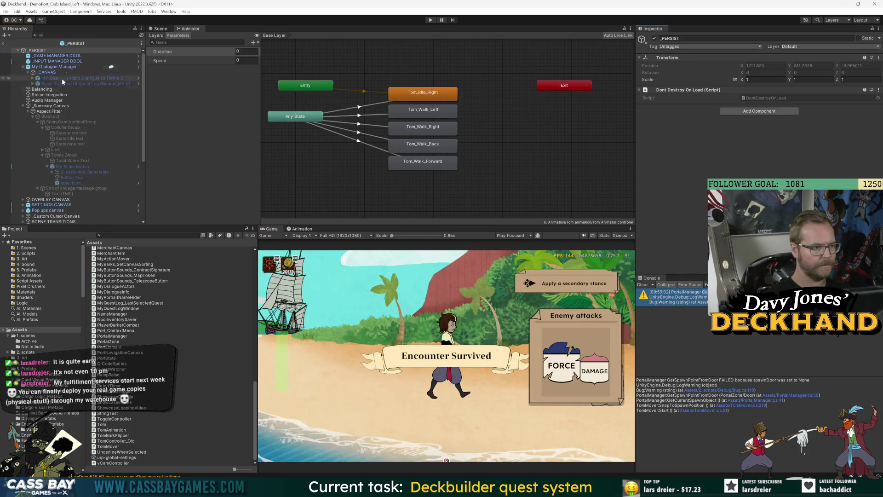
{"action": "scroll", "coordinate": [54, 209], "scroll_direction": "down", "scroll_amount": 5}
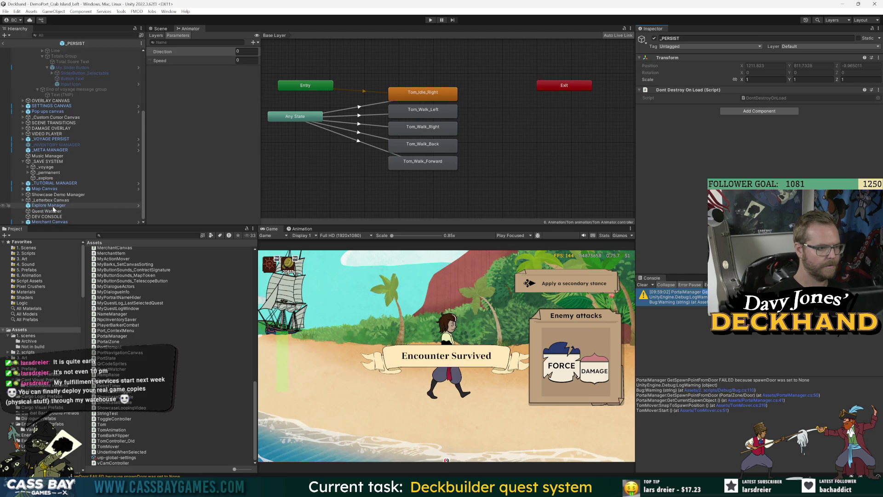
{"action": "scroll", "coordinate": [67, 148], "scroll_direction": "up", "scroll_amount": 5}
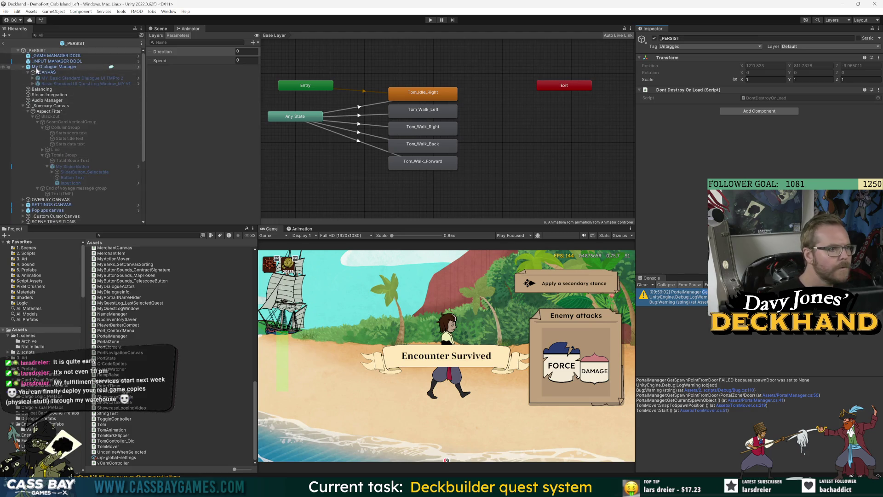
Deactivate _Custom Cursor Canvas, leave _PERSIST prefab mode, and replay walking Tom left
{"action": "left_click", "coordinate": [22, 67]}
{"action": "left_click", "coordinate": [23, 89]}
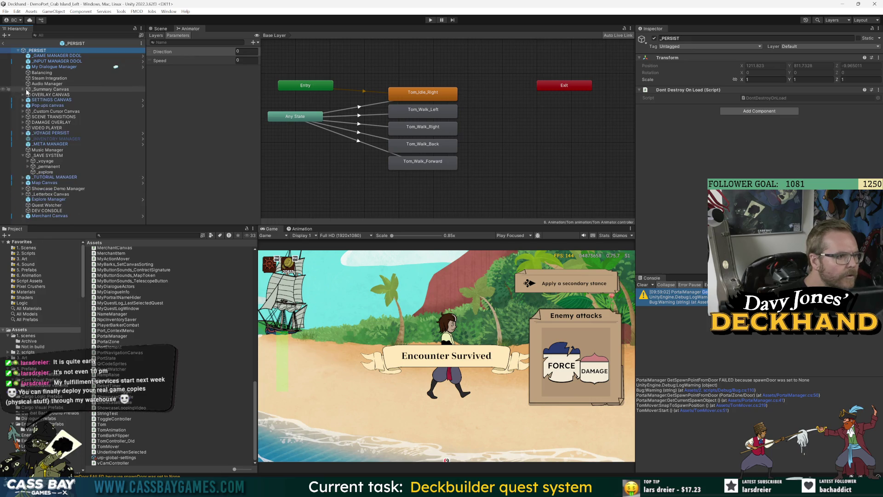
{"action": "left_click", "coordinate": [53, 111]}
{"action": "key", "text": "alt+shift+a"}
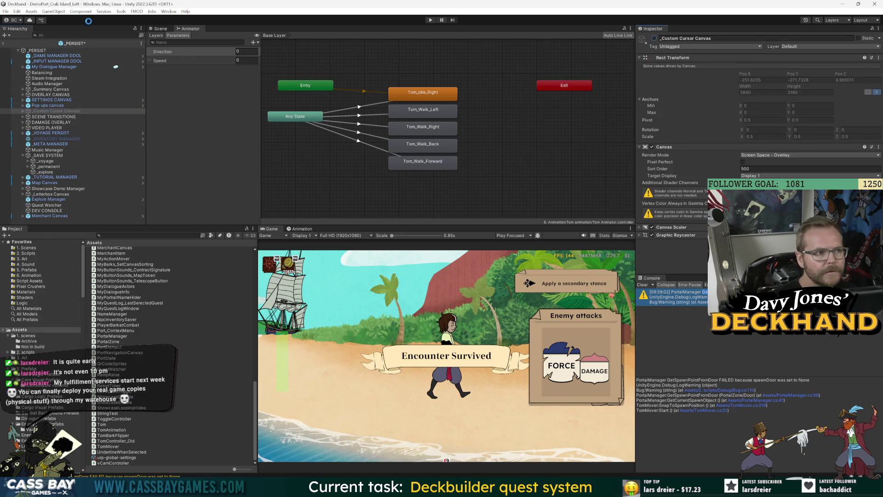
{"action": "left_click", "coordinate": [3, 43]}
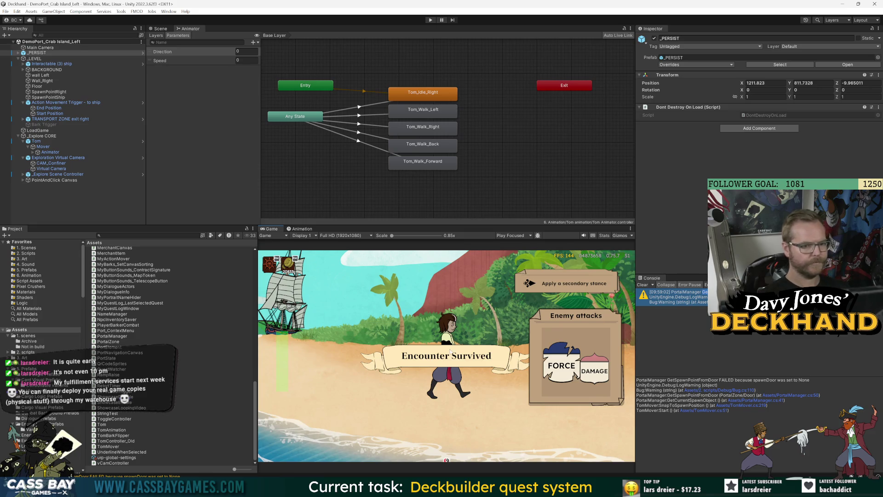
{"action": "left_click", "coordinate": [430, 20]}
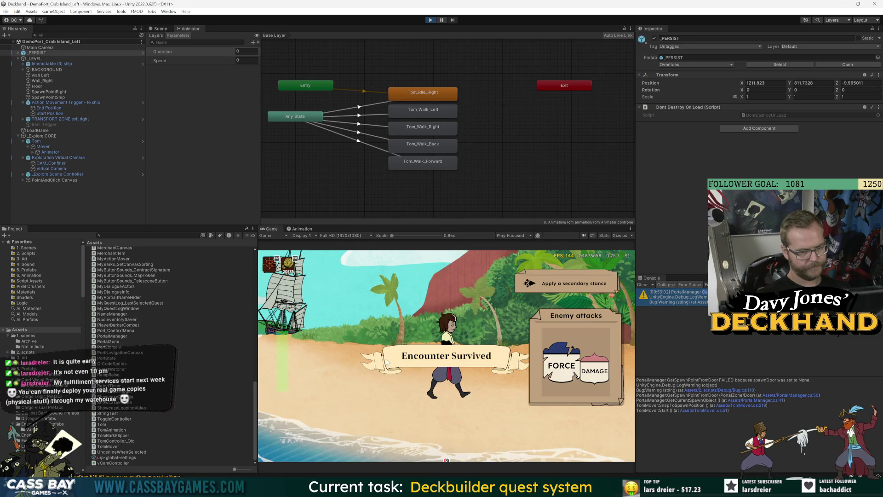
{"action": "left_click", "coordinate": [346, 367]}
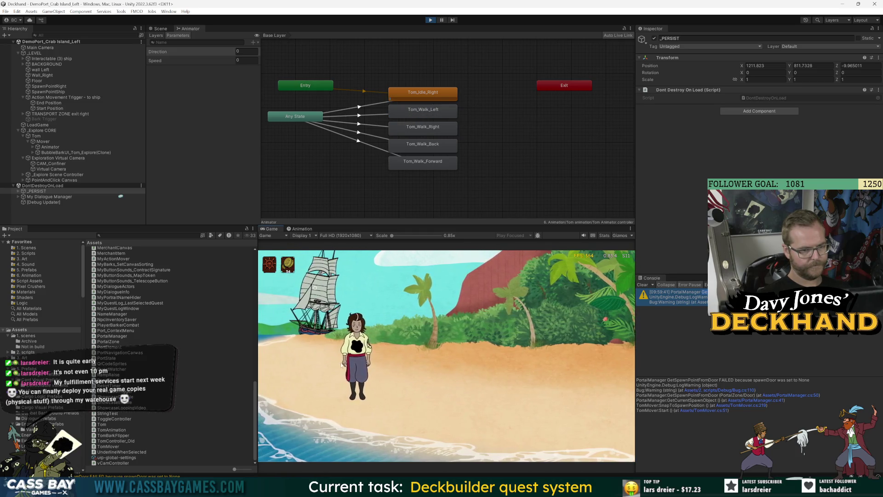
Send Tom to the ship to start the voyage, then return to TomAnimation.cs
{"action": "left_click", "coordinate": [326, 285]}
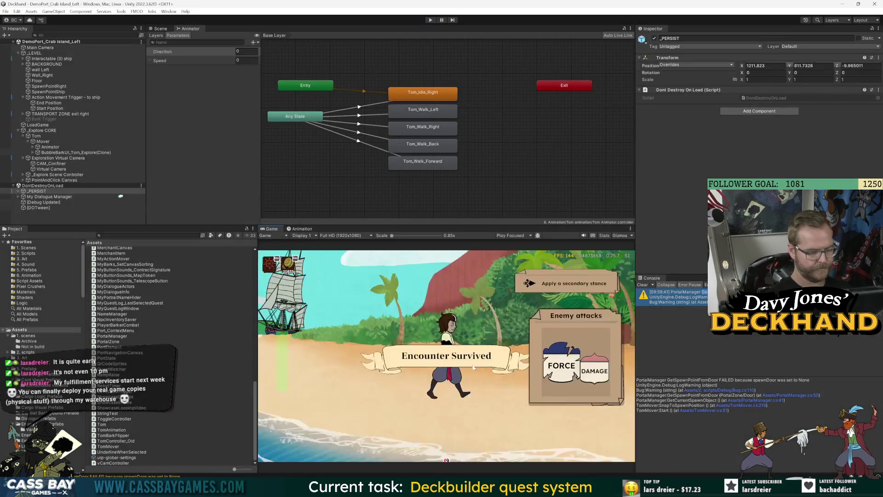
{"action": "key", "text": "alt+Tab"}
{"action": "left_click", "coordinate": [181, 349]}
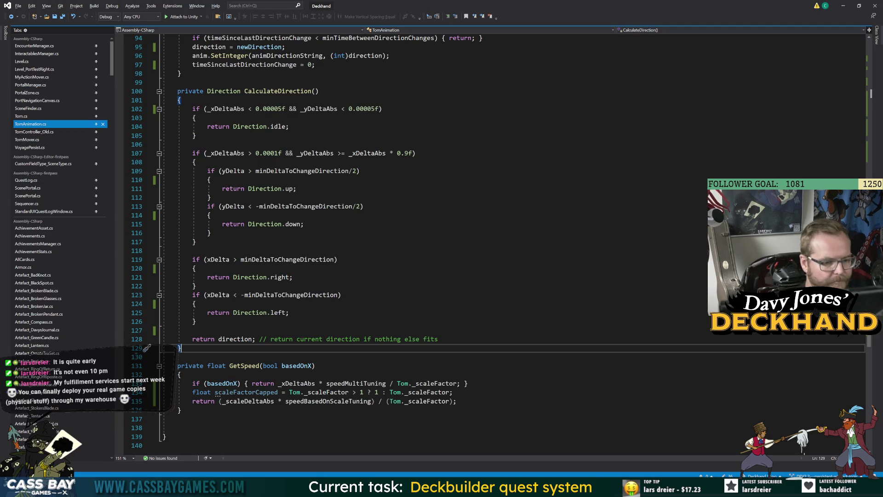
Change GetSpeed's divisor to (Tom._scaleFactor * Tom._scaleFactor), save, and switch to Unity
{"action": "left_click", "coordinate": [442, 401]}
{"action": "type", "text": "* Tom."}
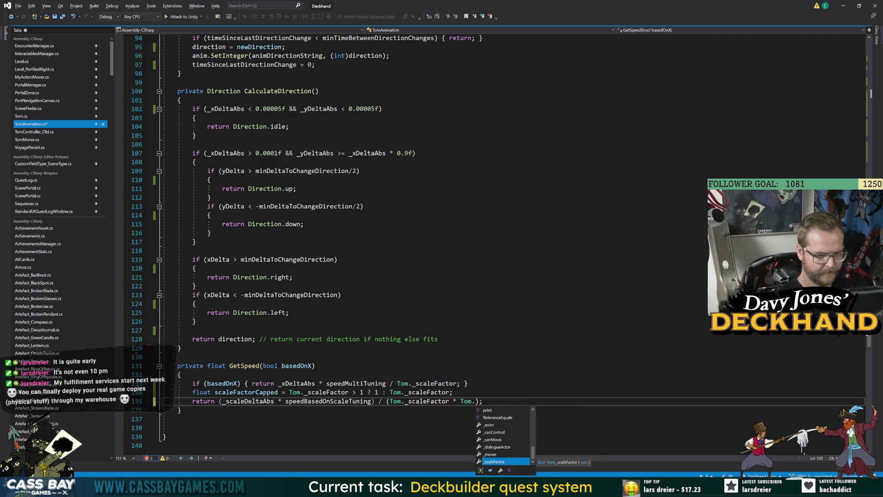
{"action": "type", "text": "_sca"}
{"action": "key", "text": "Tab"}
{"action": "key", "text": "ctrl+s"}
{"action": "left_click", "coordinate": [180, 348]}
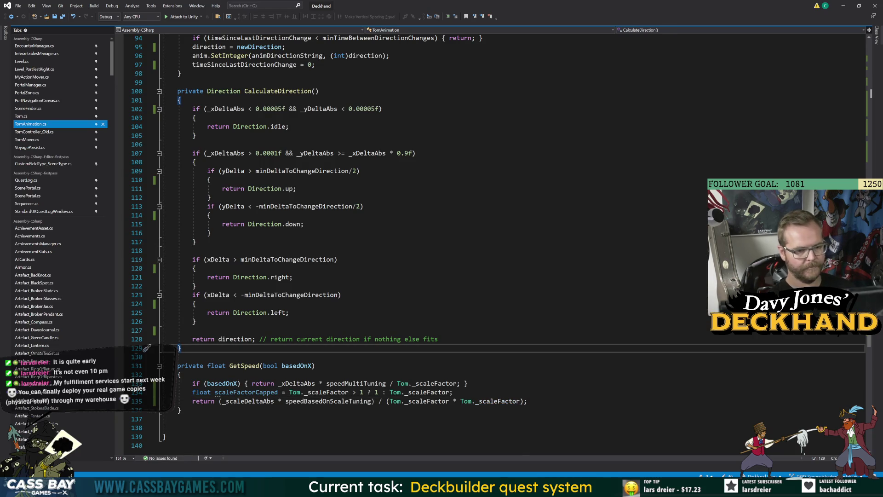
{"action": "left_click", "coordinate": [572, 487]}
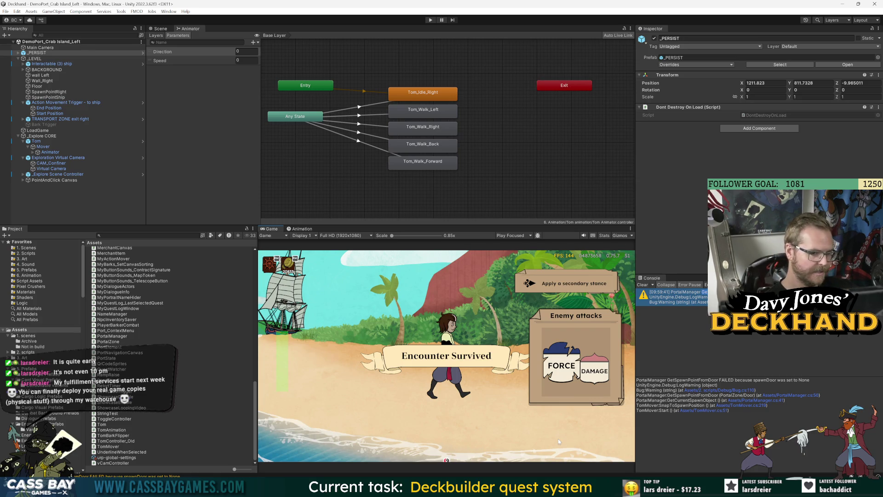
Play the game and walk Tom left across the beach, then back toward the ship
{"action": "key", "text": "ctrl+p"}
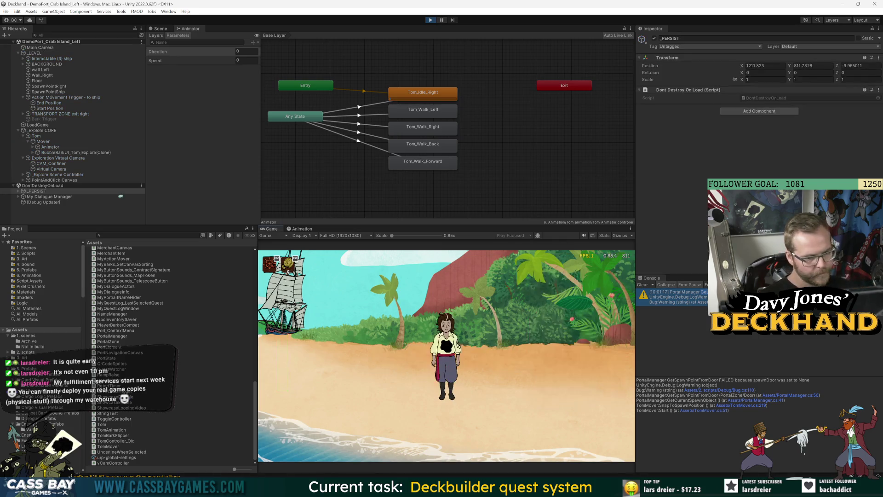
{"action": "left_click", "coordinate": [333, 368]}
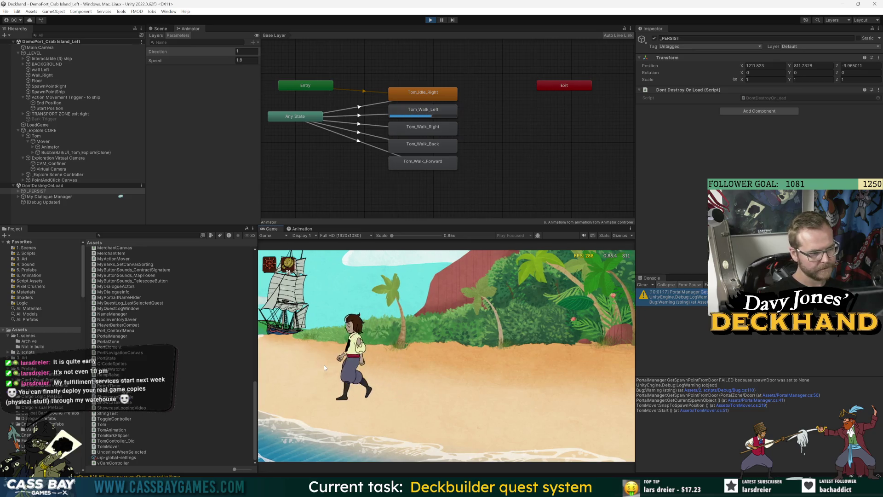
{"action": "left_click", "coordinate": [349, 295]}
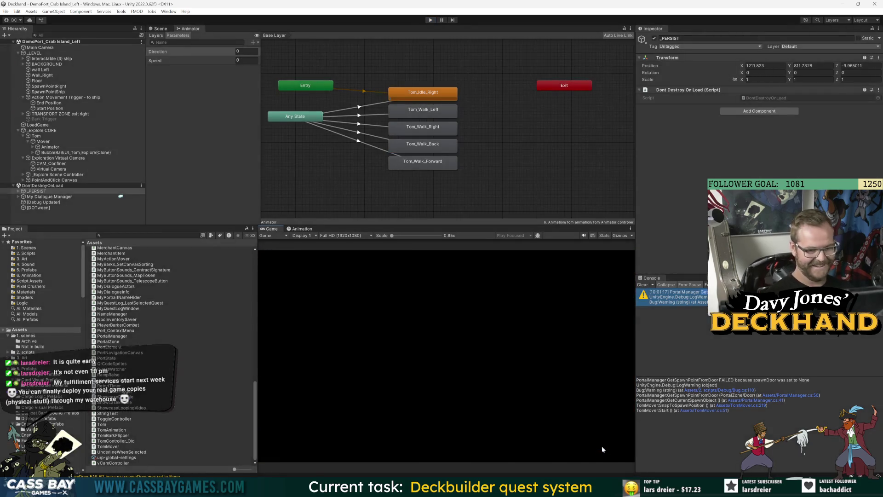
Place the Visual Studio caret at the end of GetSpeed, then return to Unity
{"action": "key", "text": "alt+Tab"}
{"action": "left_click", "coordinate": [180, 410]}
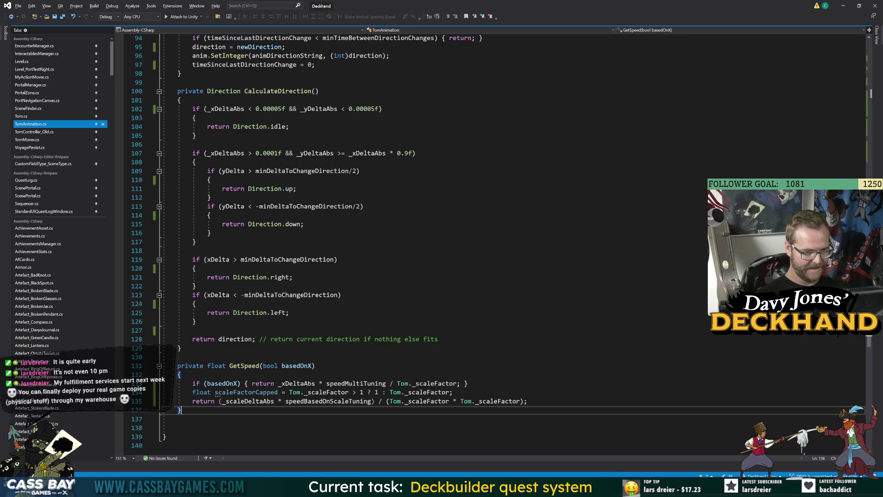
{"action": "key", "text": "alt+Tab"}
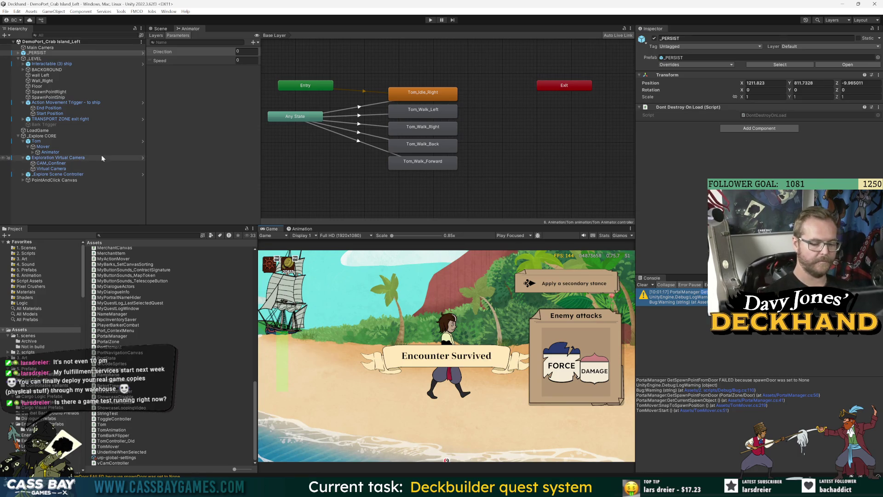
{"action": "left_click", "coordinate": [89, 214]}
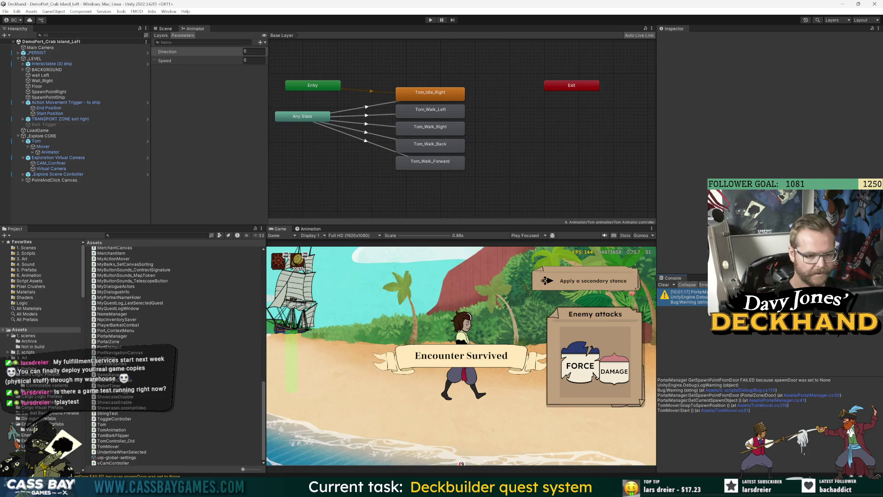
{"action": "key", "text": "alt+Tab"}
{"action": "key", "text": "alt+Tab"}
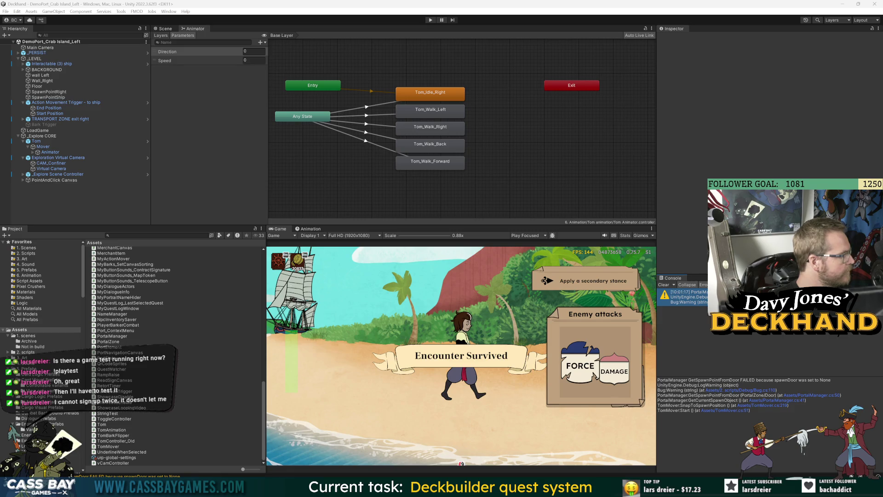
{"action": "key", "text": "alt+Tab"}
{"action": "key", "text": "alt+Tab"}
{"action": "key", "text": "alt+Tab"}
{"action": "key", "text": "alt+Tab"}
{"action": "key", "text": "alt+Tab"}
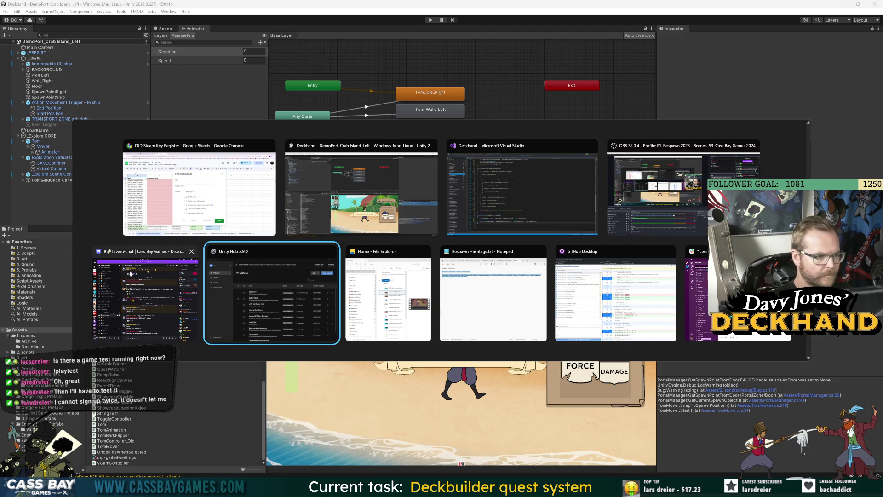
{"action": "key", "text": "Escape"}
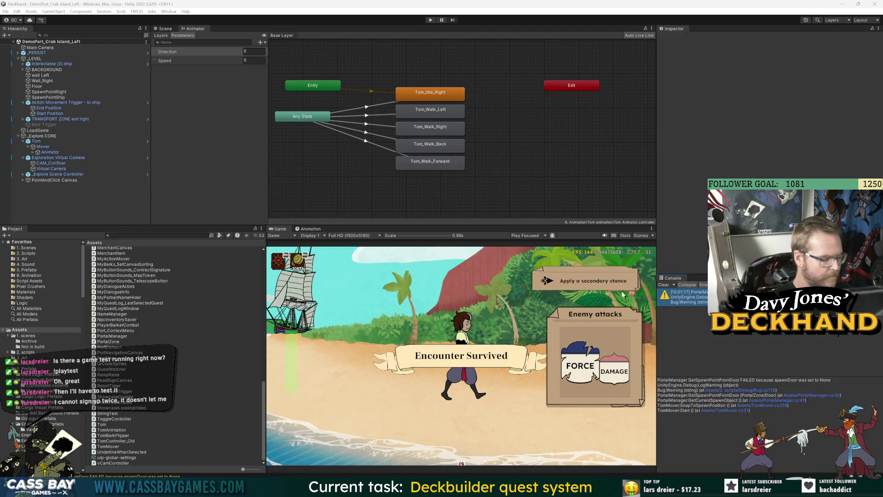
{"action": "key", "text": "alt+Tab"}
{"action": "key", "text": "Escape"}
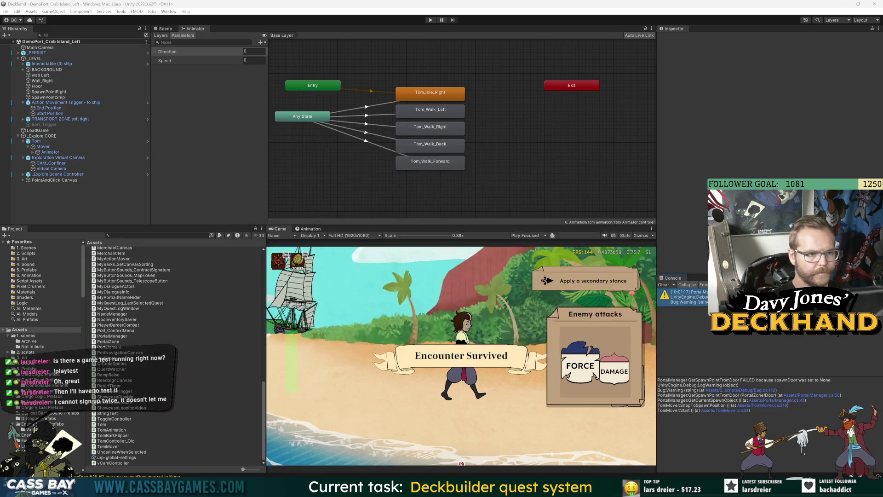
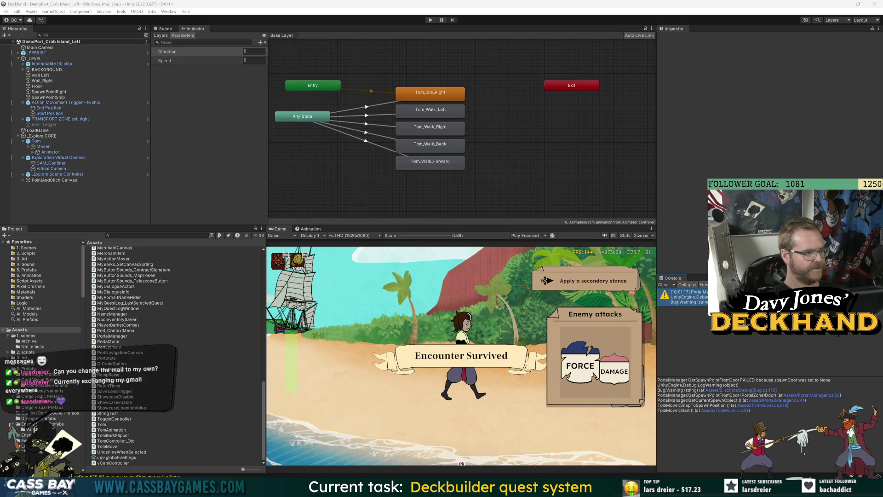
Inspect Tom and his Animator in the Tom prefab, then stop the running play test
{"action": "mouse_move", "coordinate": [557, 488]}
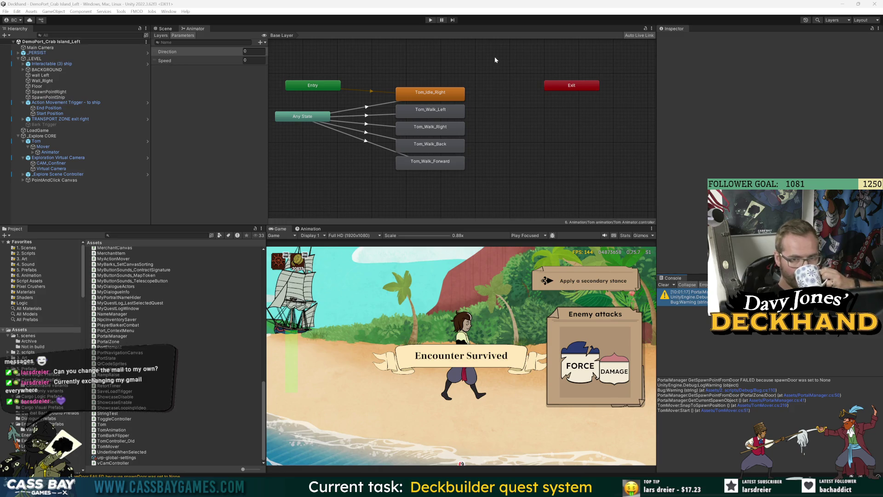
{"action": "left_click", "coordinate": [50, 152]}
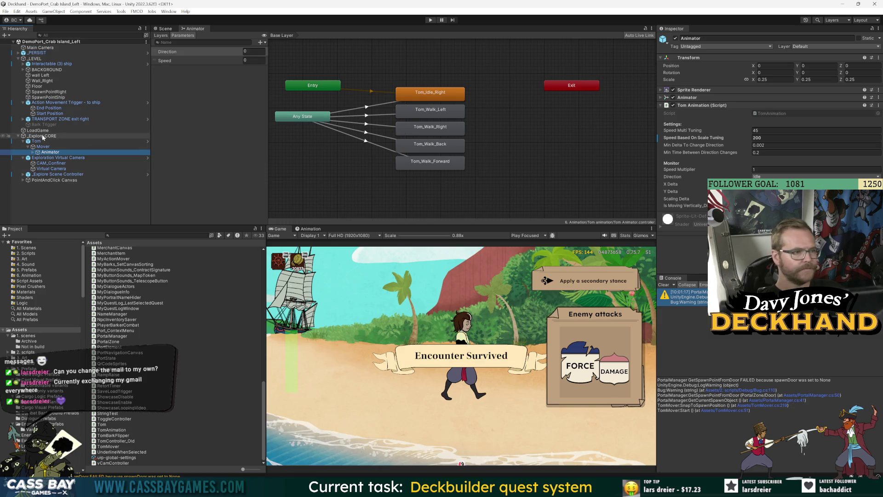
{"action": "left_click", "coordinate": [47, 141]}
{"action": "left_click", "coordinate": [148, 142]}
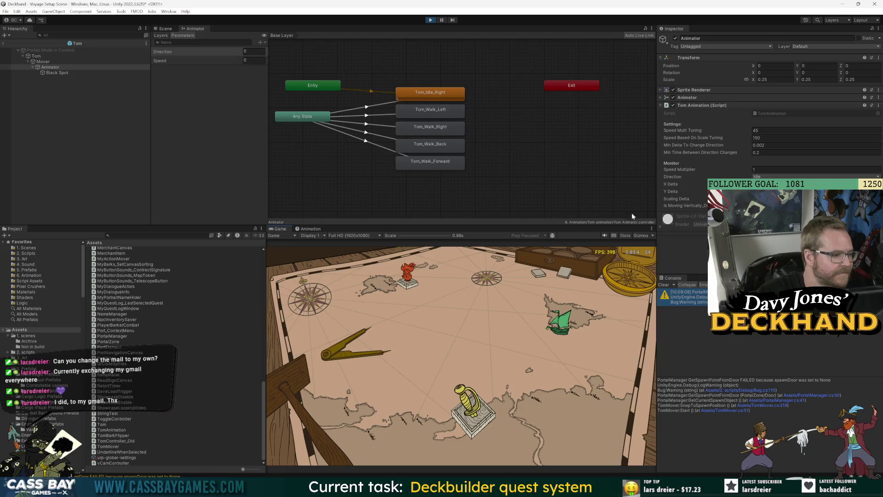
{"action": "left_click", "coordinate": [431, 20]}
Open Tom's TomAnimation.cs script in Visual Studio from the Animator's Tom Animation component
{"action": "left_click", "coordinate": [767, 138]}
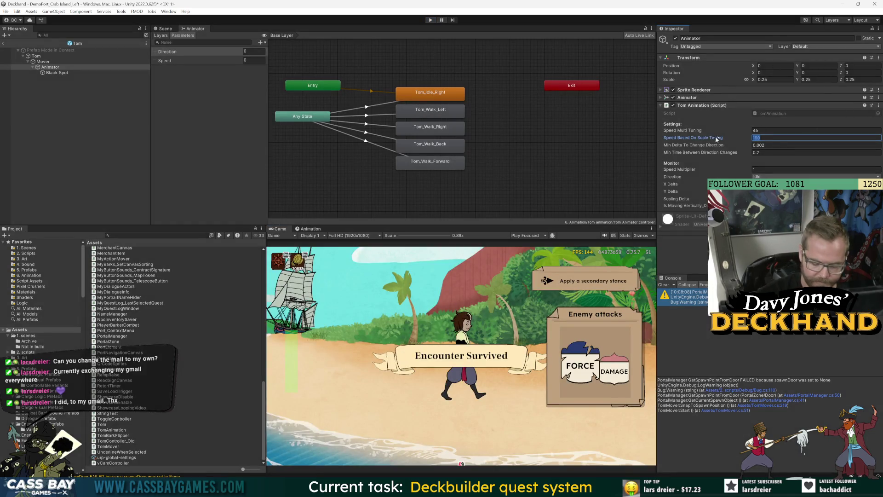
{"action": "left_click", "coordinate": [48, 79]}
{"action": "left_click", "coordinate": [50, 67]}
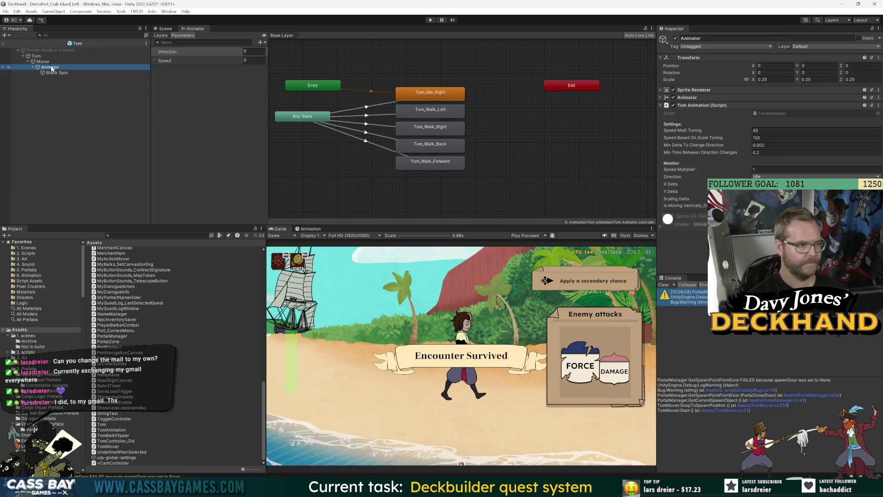
{"action": "left_click", "coordinate": [780, 114]}
{"action": "double_click", "coordinate": [780, 114]}
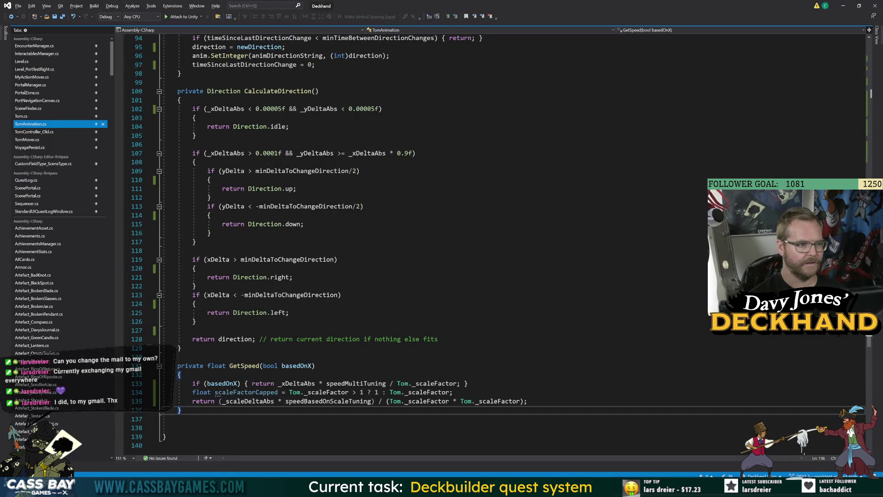
Rename speedMultiTuning to speedBasedOnXMovementTuning throughout the script
{"action": "left_click", "coordinate": [320, 108]}
{"action": "key", "text": "ctrl+r"}
{"action": "key", "text": "ctrl+r"}
{"action": "type", "text": "speedBasedOnXMovementTuning"}
{"action": "key", "text": "Return"}
{"action": "left_click", "coordinate": [300, 162]}
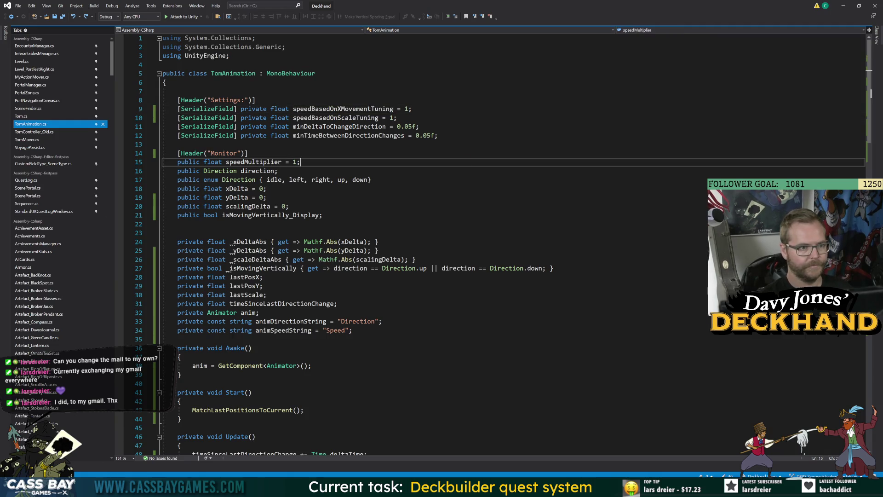
Change the defaults to 45 for X-movement tuning and 150 for scale tuning
{"action": "double_click", "coordinate": [336, 118]}
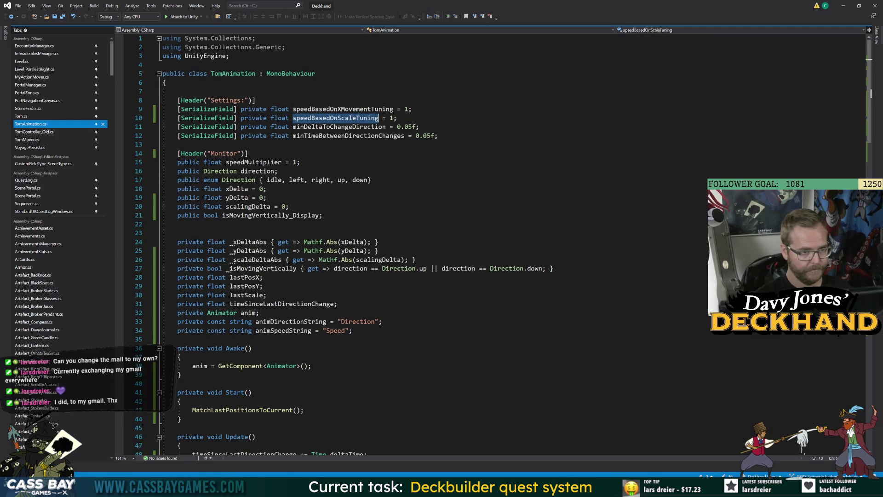
{"action": "double_click", "coordinate": [407, 109]}
{"action": "type", "text": "45"}
{"action": "double_click", "coordinate": [391, 118]}
{"action": "type", "text": "150"}
{"action": "left_click", "coordinate": [453, 189]}
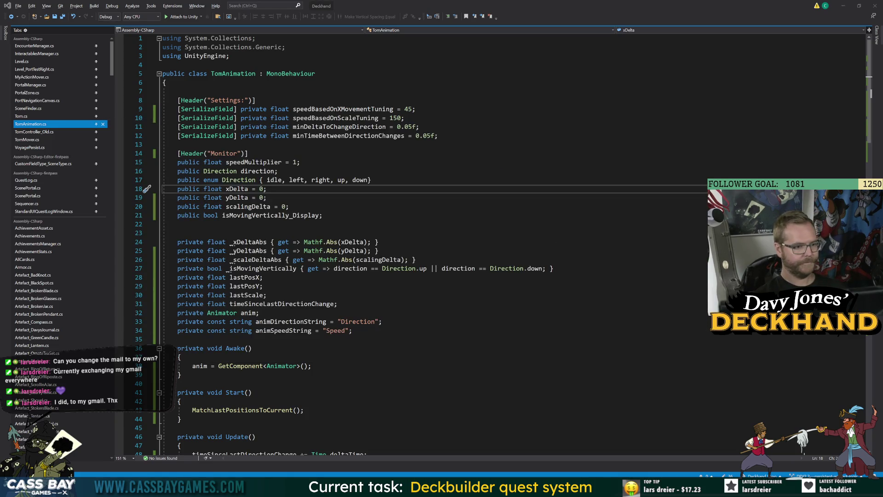
{"action": "key", "text": "alt+Tab"}
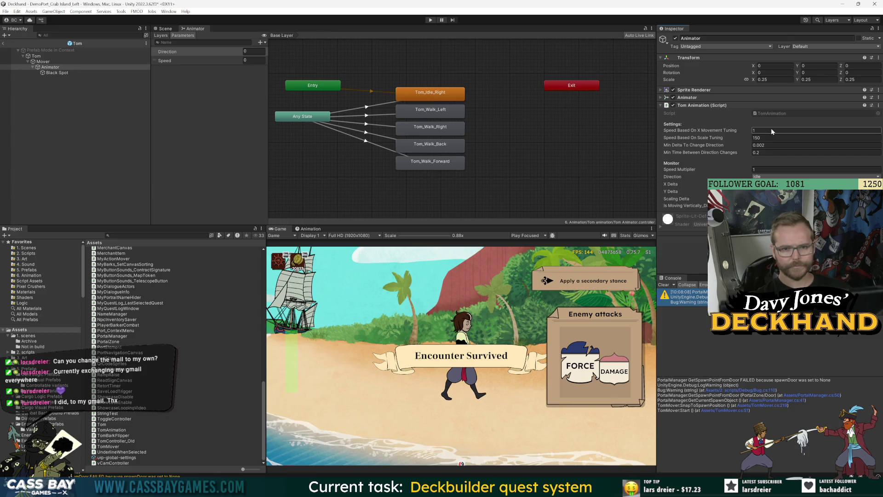
Enter 45 for Speed Based On X Movement Tuning and exit Prefab Mode to Crab Island_Left
{"action": "type", "text": "45"}
{"action": "key", "text": "Return"}
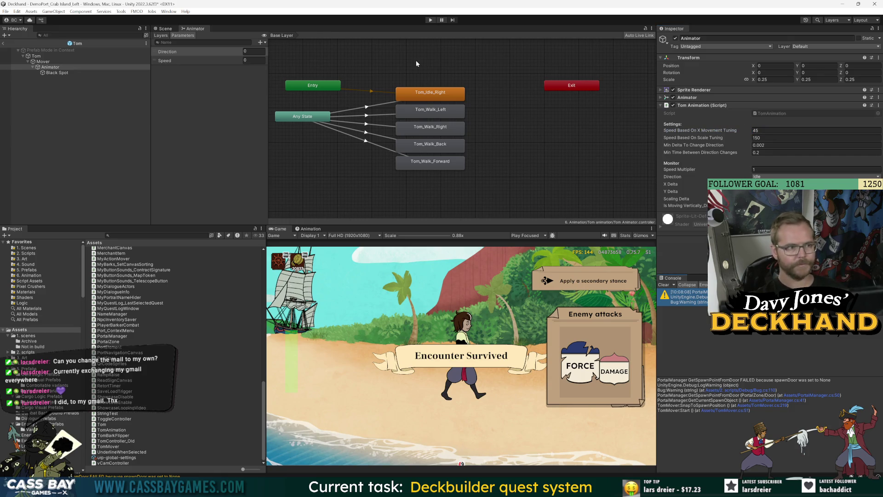
{"action": "left_click", "coordinate": [3, 43]}
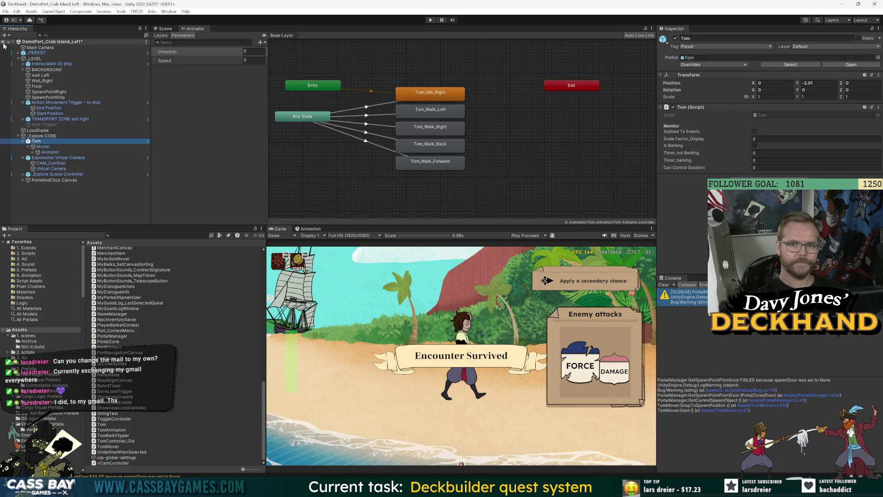
Review Tom's Animator settings and prefab overrides, then start a play test
{"action": "left_click", "coordinate": [44, 153]}
{"action": "left_click", "coordinate": [36, 141]}
{"action": "left_click", "coordinate": [713, 64]}
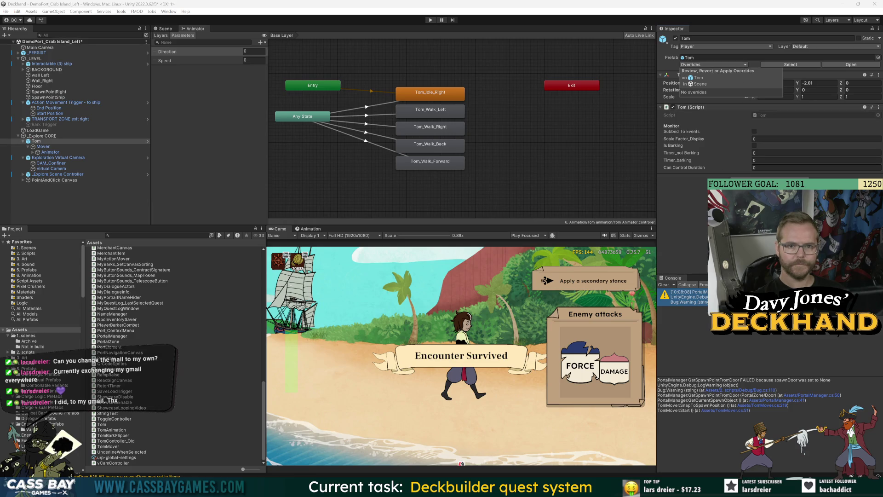
{"action": "left_click", "coordinate": [431, 20]}
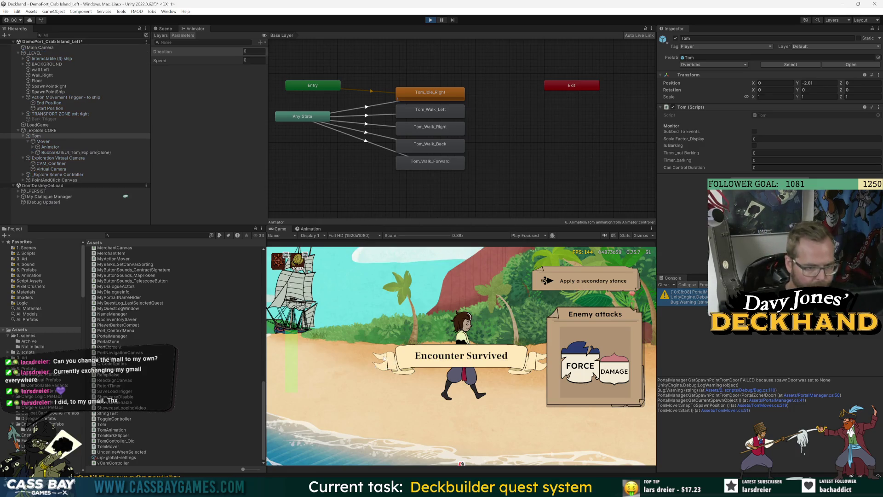
Walk Tom left and right across the beach, then off the right edge into the next area
{"action": "left_click", "coordinate": [317, 370]}
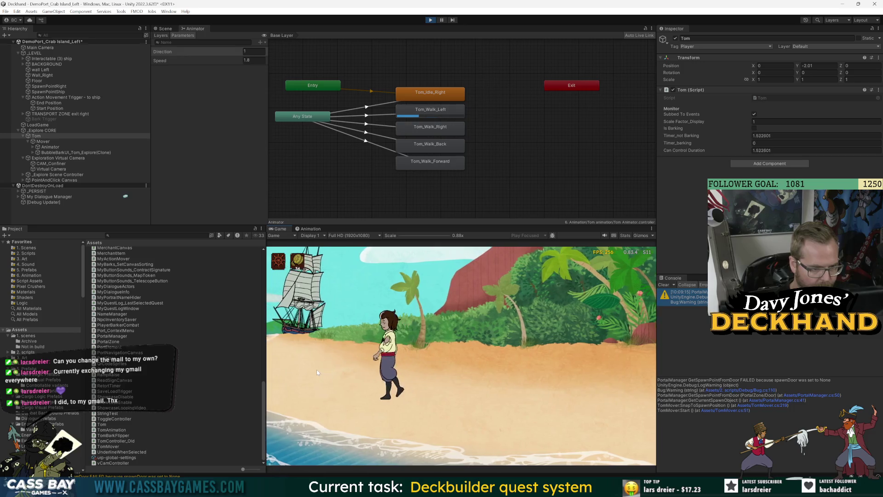
{"action": "left_click", "coordinate": [433, 358]}
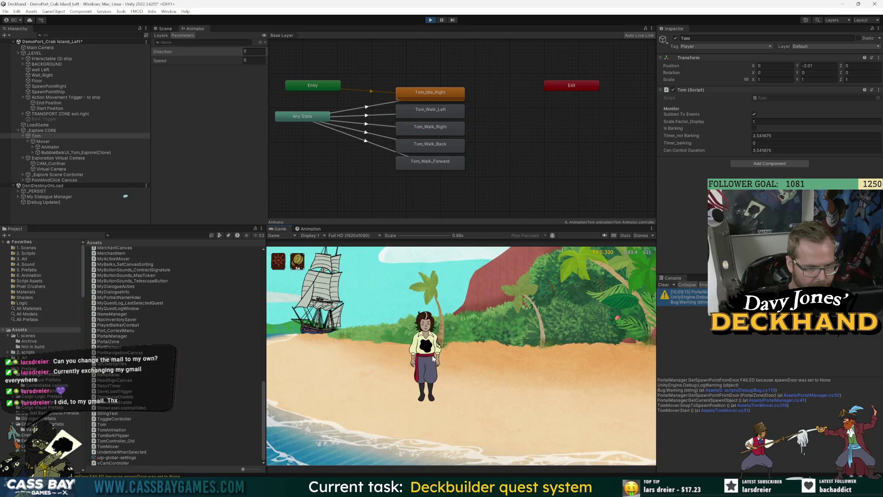
{"action": "left_click", "coordinate": [614, 371]}
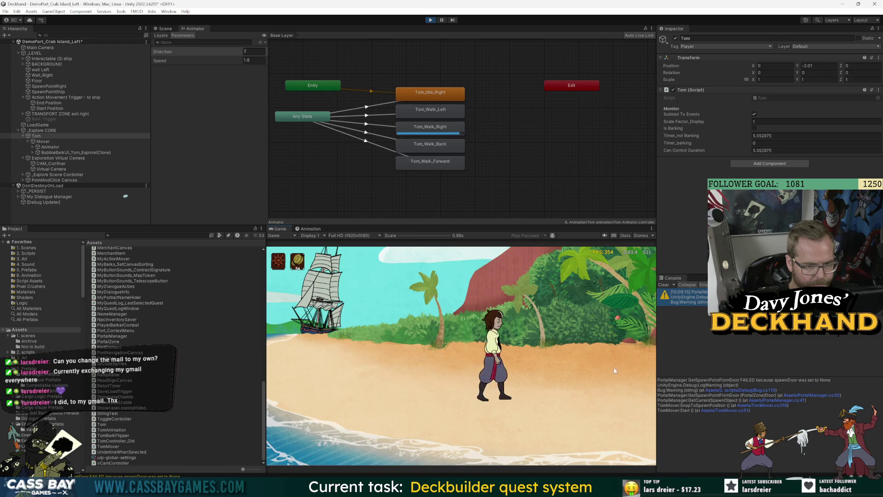
{"action": "left_click", "coordinate": [649, 369]}
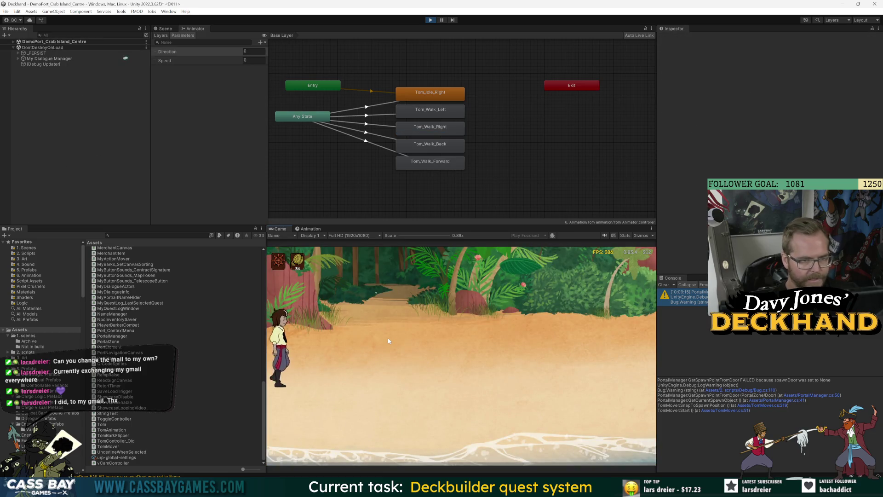
{"action": "left_click", "coordinate": [561, 363]}
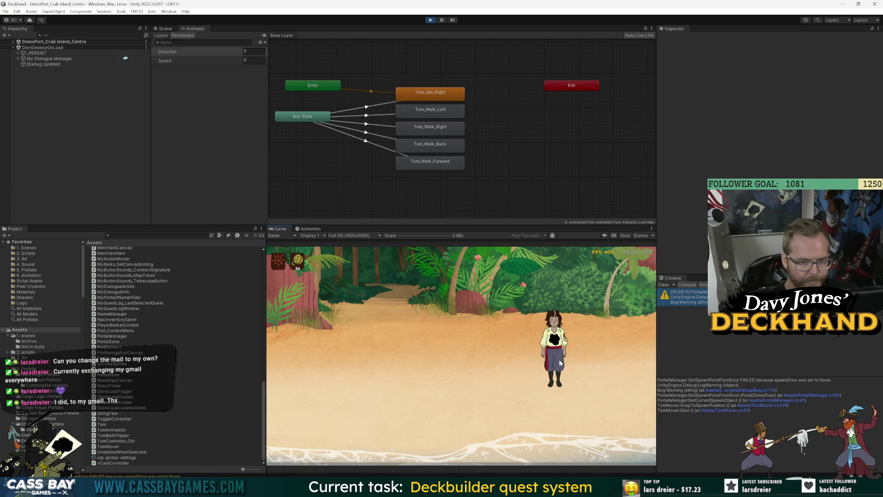
{"action": "left_click", "coordinate": [387, 344]}
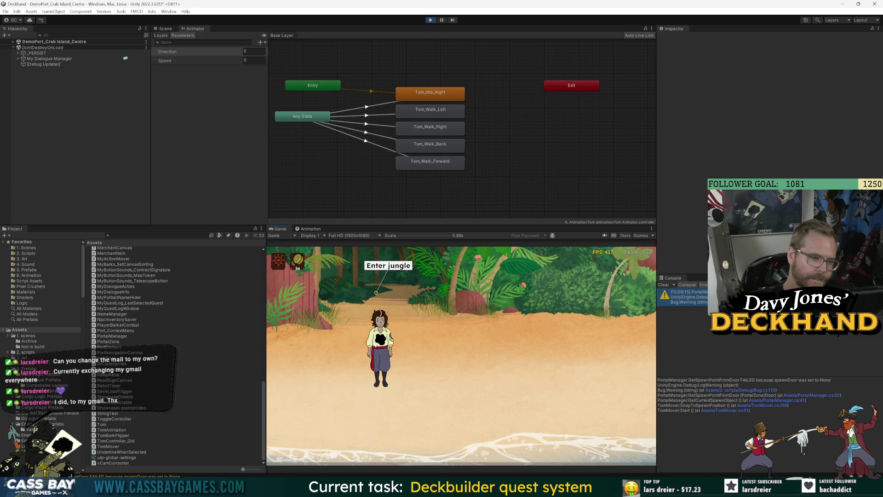
{"action": "left_click", "coordinate": [580, 363]}
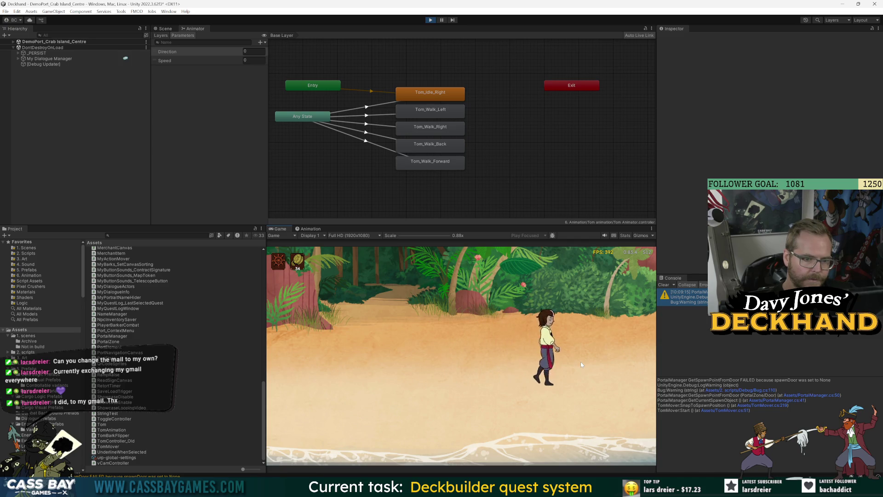
{"action": "left_click", "coordinate": [620, 359]}
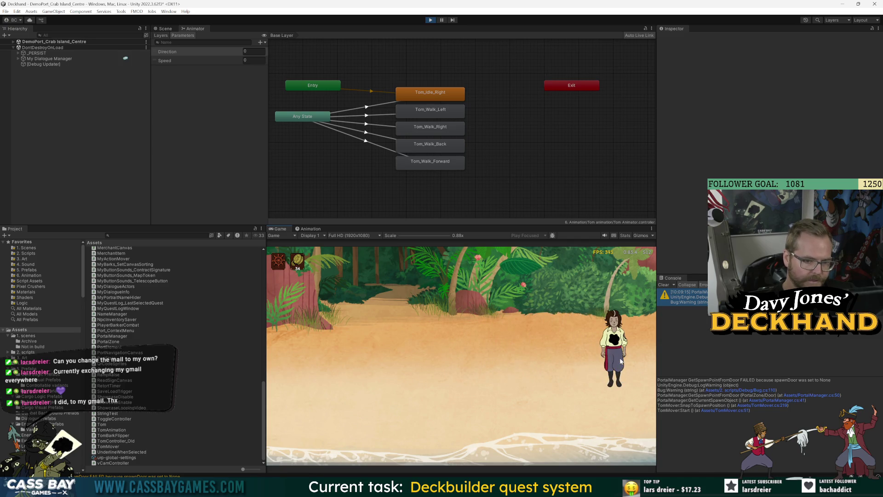
{"action": "left_click", "coordinate": [641, 358]}
{"action": "left_click", "coordinate": [650, 357]}
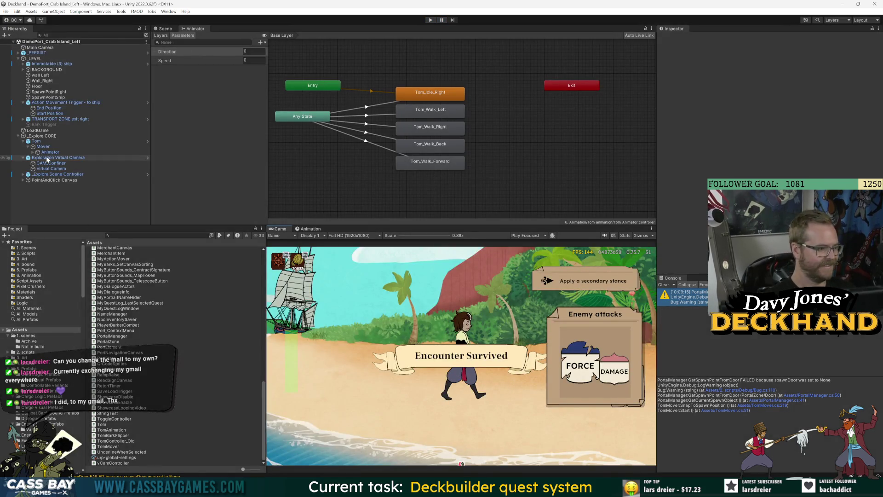
Open DemoPort_Crab Island_Centre and swap its _Explore CORE for a fresh _Explore CORE prefab instance
{"action": "left_click", "coordinate": [36, 249]}
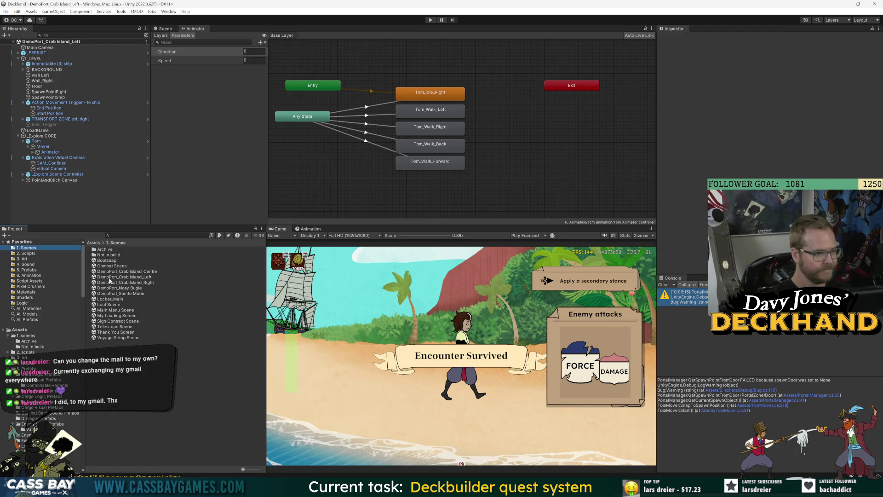
{"action": "double_click", "coordinate": [138, 271]}
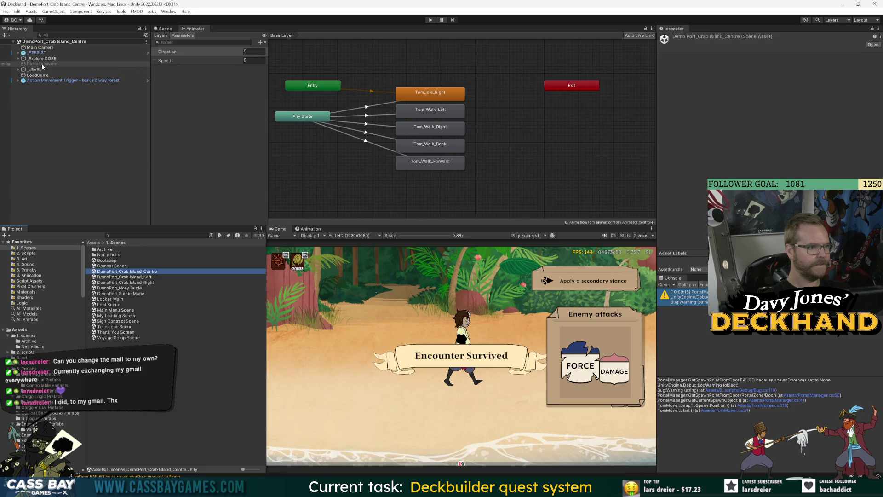
{"action": "left_click", "coordinate": [21, 59]}
{"action": "key", "text": "Delete"}
{"action": "left_click", "coordinate": [130, 234]}
{"action": "key", "text": "BackSpace"}
{"action": "key", "text": "BackSpace"}
{"action": "key", "text": "BackSpace"}
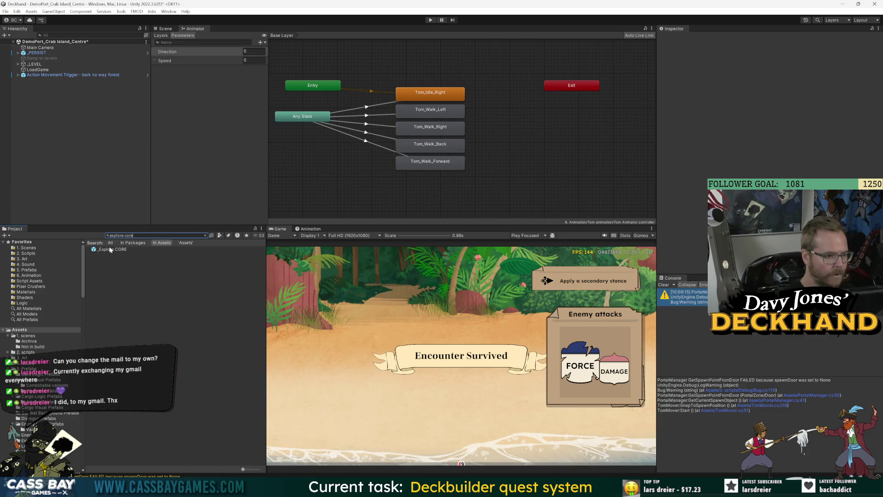
{"action": "left_click_drag", "start_coordinate": [110, 249], "coordinate": [45, 119]}
{"action": "right_click", "coordinate": [43, 81]}
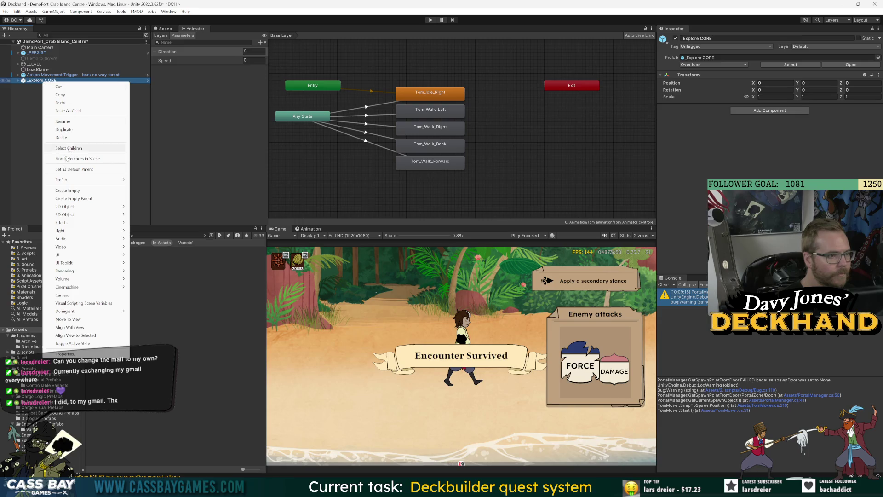
Set the exploration Virtual Camera's Ortho Size to 2.41
{"action": "mouse_move", "coordinate": [93, 183]}
{"action": "left_click", "coordinate": [126, 179]}
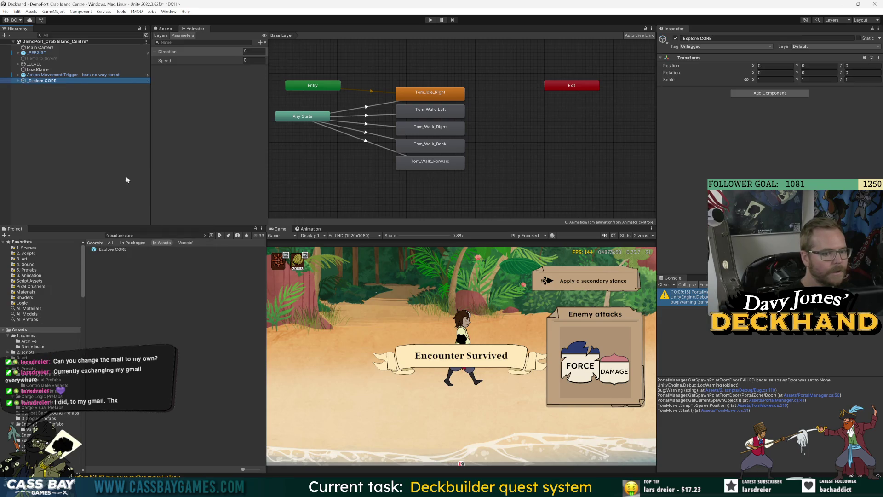
{"action": "left_click", "coordinate": [18, 80]}
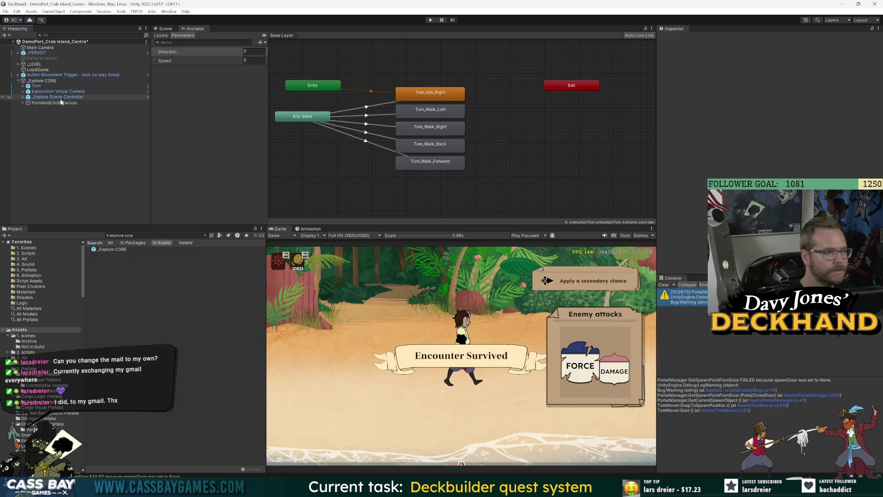
{"action": "left_click", "coordinate": [22, 92]}
{"action": "left_click", "coordinate": [23, 91]}
{"action": "left_click", "coordinate": [48, 102]}
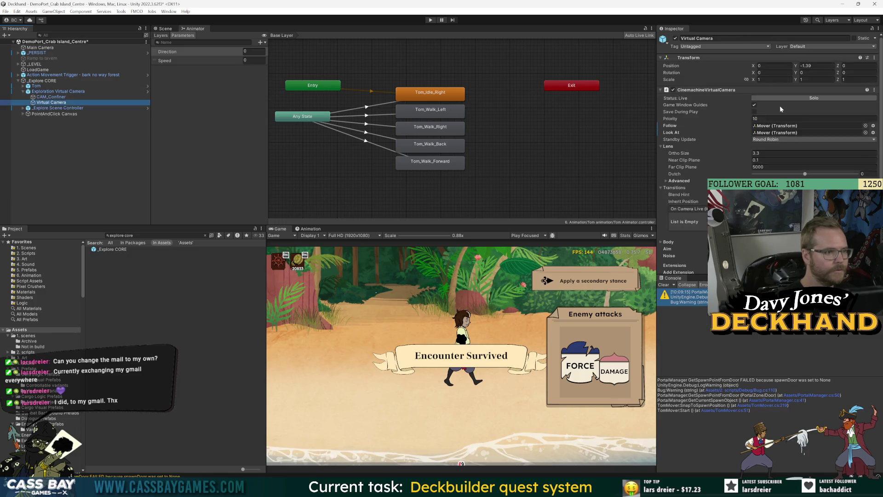
{"action": "left_click_drag", "start_coordinate": [687, 156], "coordinate": [675, 155]}
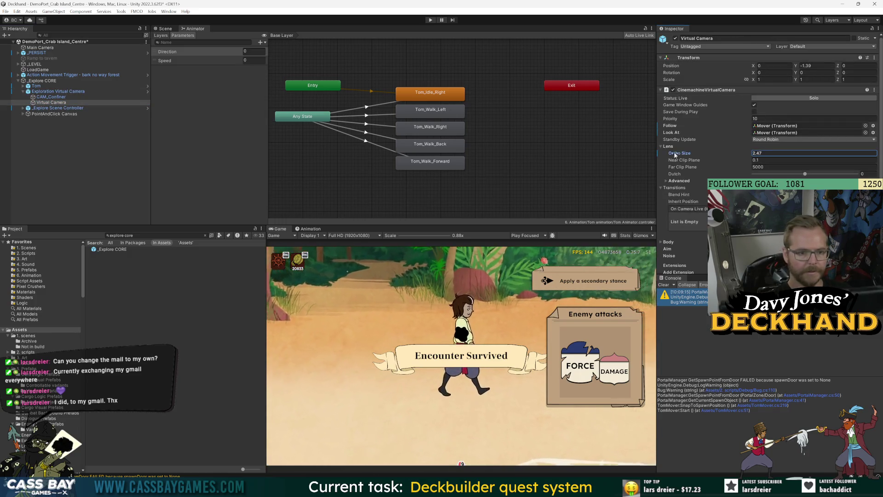
Raise Tom a little higher in the Scene view
{"action": "left_click", "coordinate": [35, 86]}
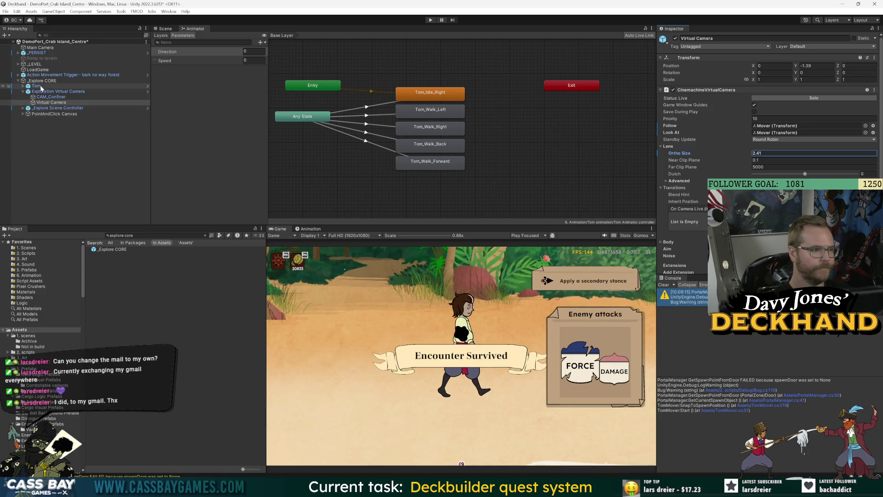
{"action": "left_click", "coordinate": [167, 28]}
{"action": "mouse_move", "coordinate": [394, 95]}
{"action": "left_mouse_down"}
{"action": "mouse_move", "coordinate": [394, 84]}
{"action": "mouse_move", "coordinate": [395, 111]}
{"action": "mouse_move", "coordinate": [395, 70]}
{"action": "mouse_move", "coordinate": [395, 88]}
{"action": "left_mouse_up"}
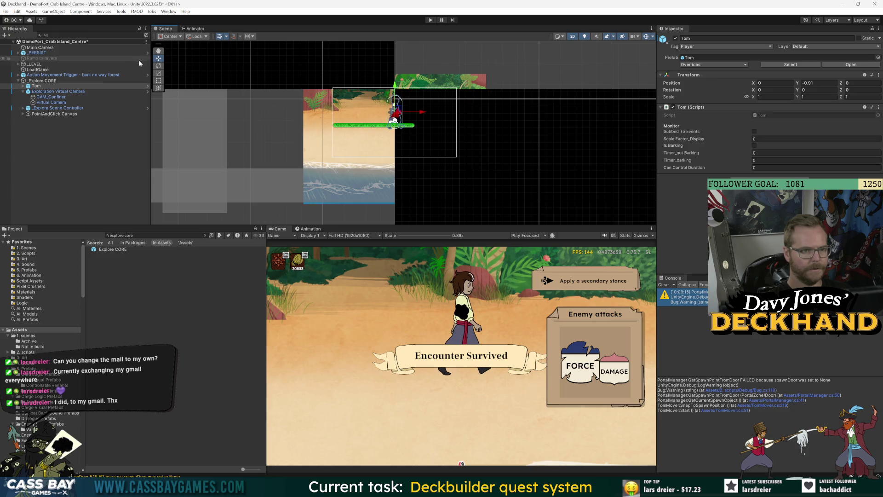
Inspect the _Explore CORE cameras and CAM_Confiner, then move the exploration camera upward
{"action": "left_click", "coordinate": [46, 82]}
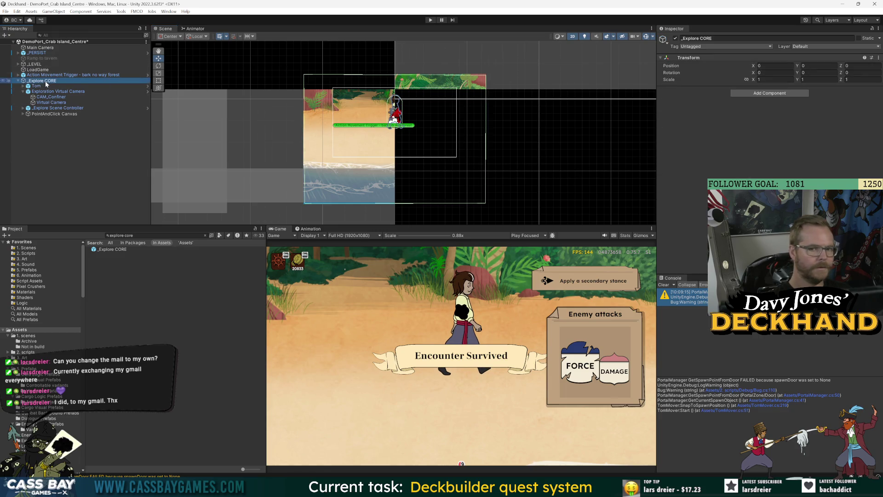
{"action": "left_click", "coordinate": [44, 91]}
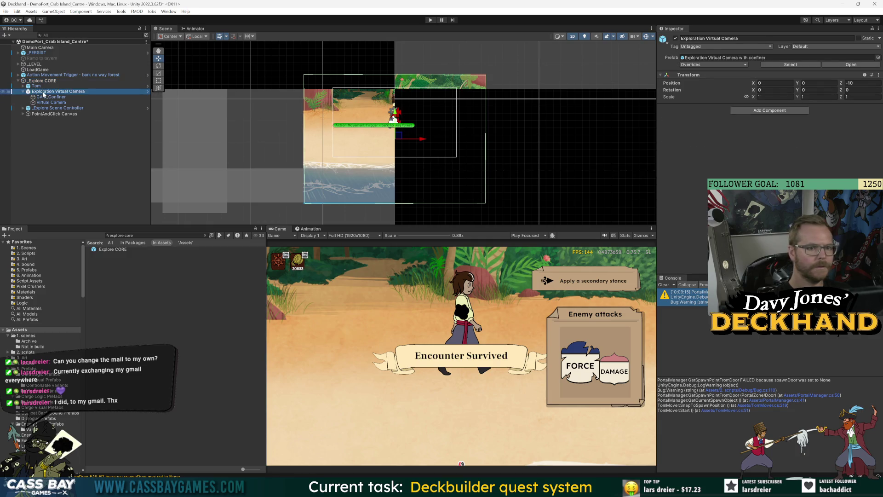
{"action": "left_click", "coordinate": [45, 97]}
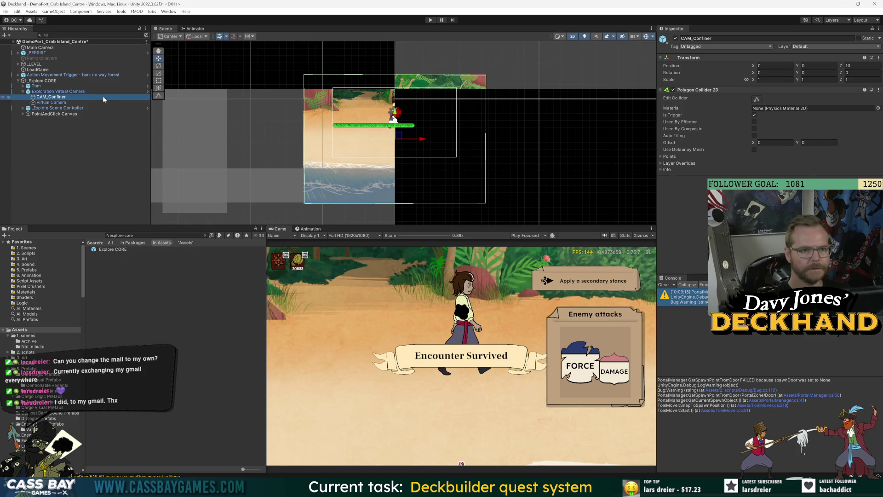
{"action": "key", "text": "Down"}
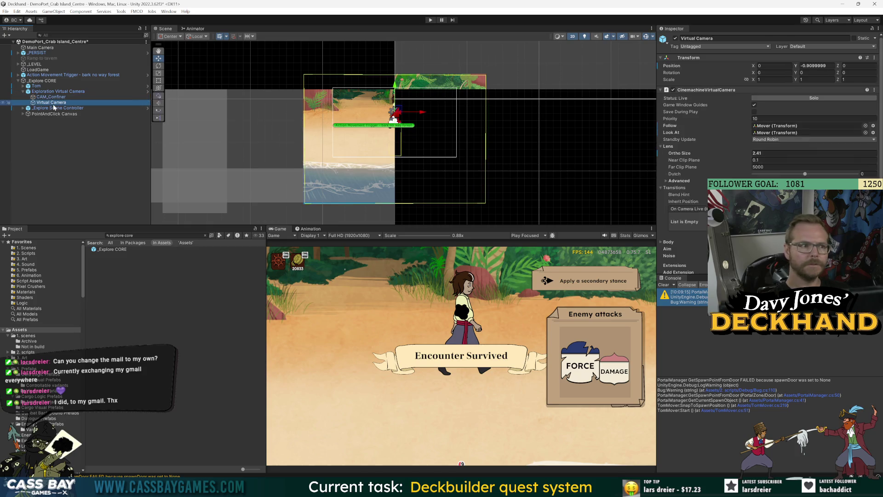
{"action": "left_click", "coordinate": [55, 91]}
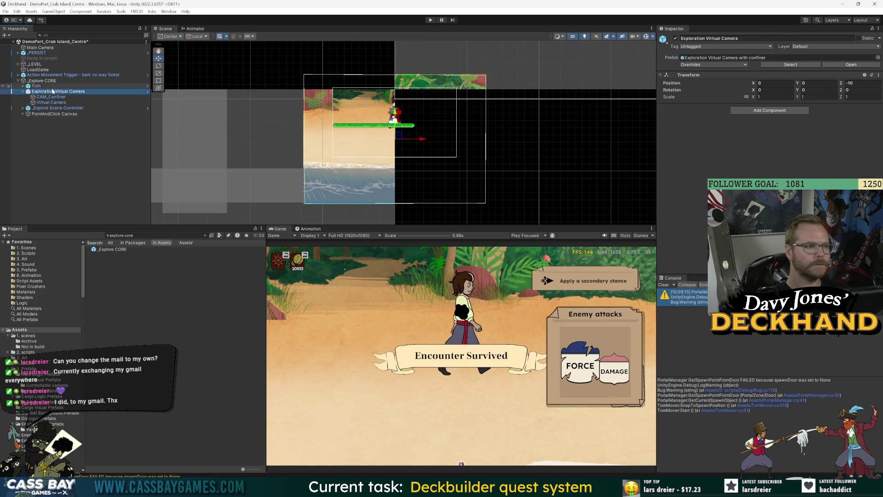
{"action": "mouse_move", "coordinate": [397, 113]}
{"action": "left_mouse_down"}
{"action": "mouse_move", "coordinate": [400, 86]}
{"action": "mouse_move", "coordinate": [398, 104]}
{"action": "left_mouse_up"}
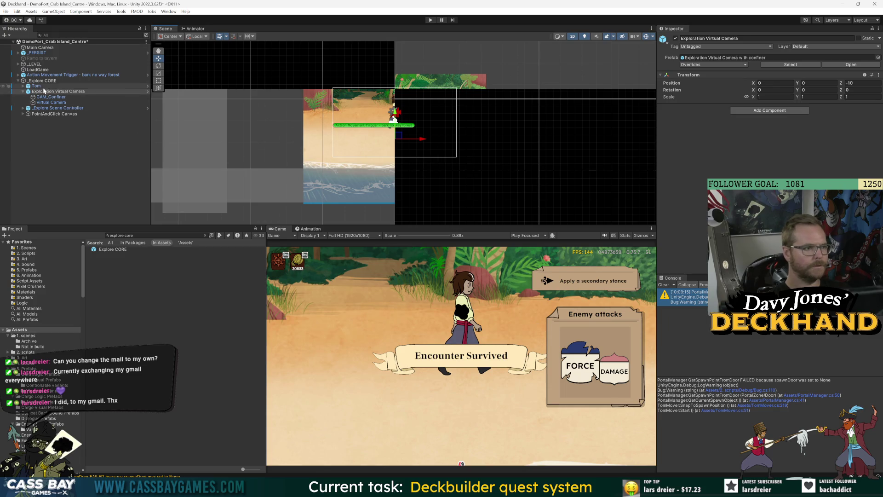
Raise Tom in the scene and check the Virtual Camera's bounds
{"action": "left_click", "coordinate": [133, 85]}
{"action": "left_click_drag", "start_coordinate": [398, 82], "coordinate": [399, 61]}
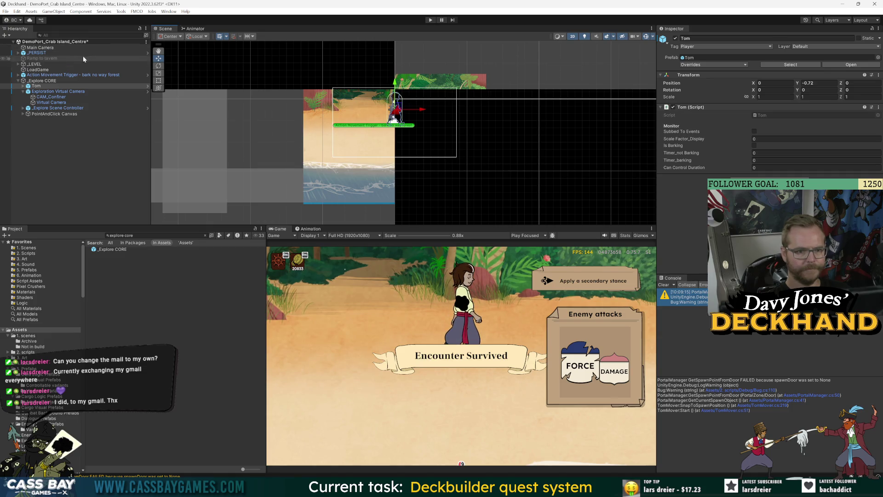
{"action": "left_click", "coordinate": [53, 101]}
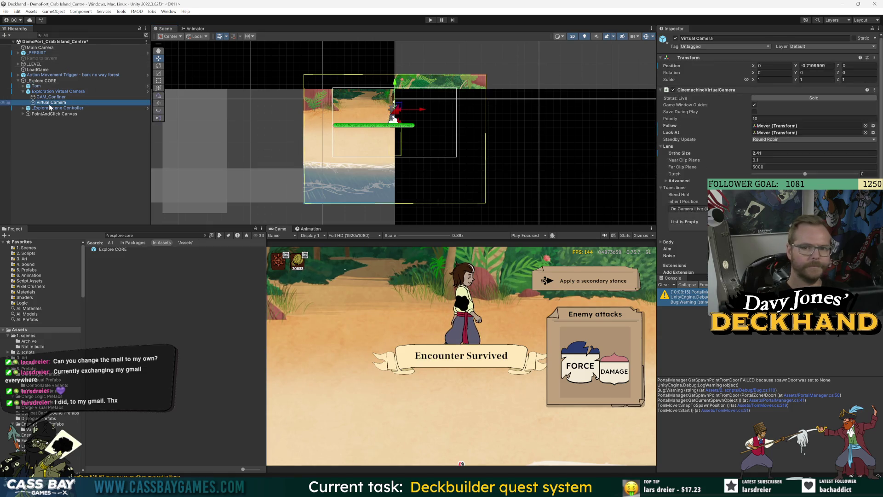
{"action": "left_click", "coordinate": [27, 86]}
Set Tom's Position Y to 0 and lower his Mover child slightly
{"action": "left_click", "coordinate": [827, 84]}
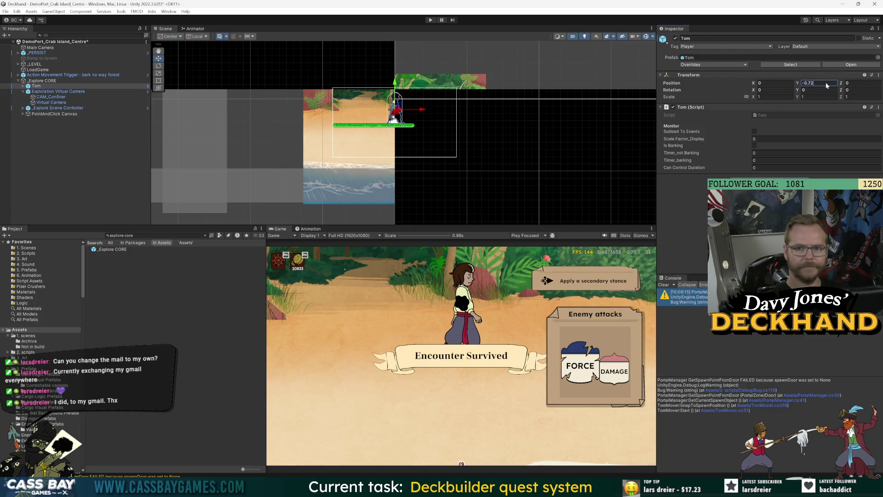
{"action": "type", "text": "0"}
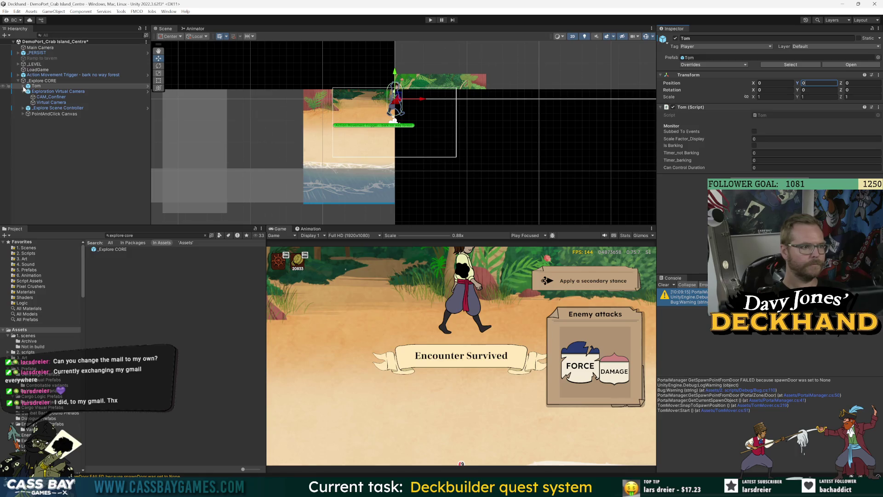
{"action": "left_click", "coordinate": [23, 86]}
{"action": "left_click", "coordinate": [43, 91]}
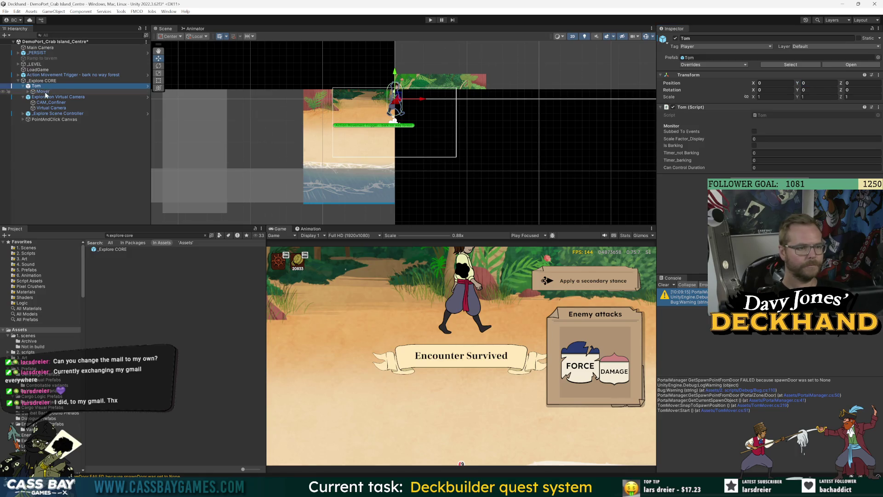
{"action": "mouse_move", "coordinate": [397, 75]}
{"action": "left_mouse_down"}
{"action": "mouse_move", "coordinate": [389, 158]}
{"action": "mouse_move", "coordinate": [392, 89]}
{"action": "left_mouse_up"}
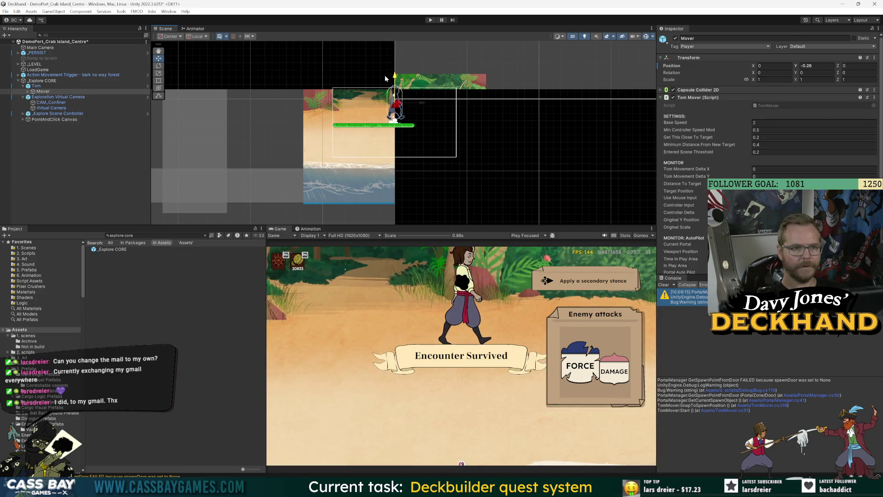
Enter Edit Collider on CAM_Confiner and pick its top-right corner vertex
{"action": "left_click", "coordinate": [50, 103]}
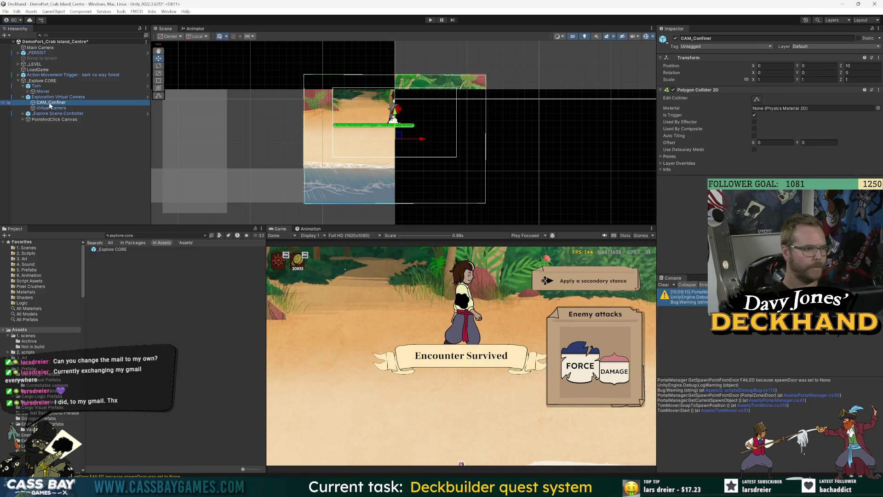
{"action": "scroll", "coordinate": [489, 72], "scroll_direction": "up", "scroll_amount": 4}
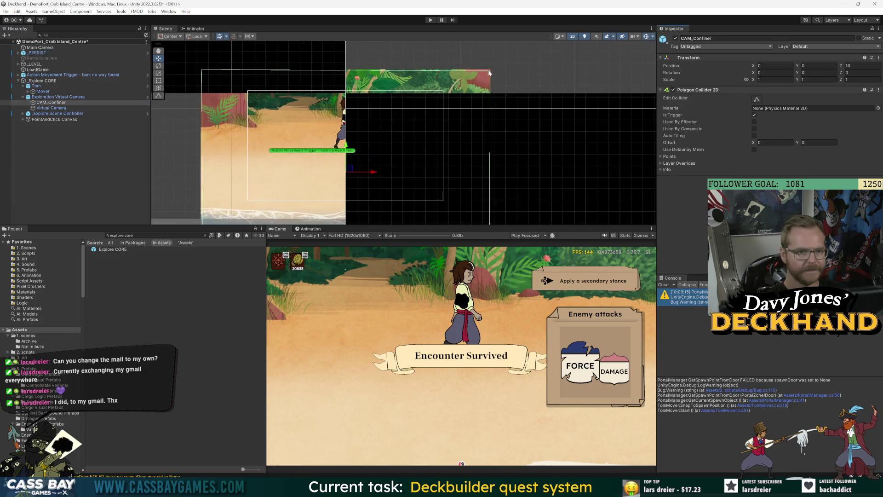
{"action": "left_click", "coordinate": [488, 72]}
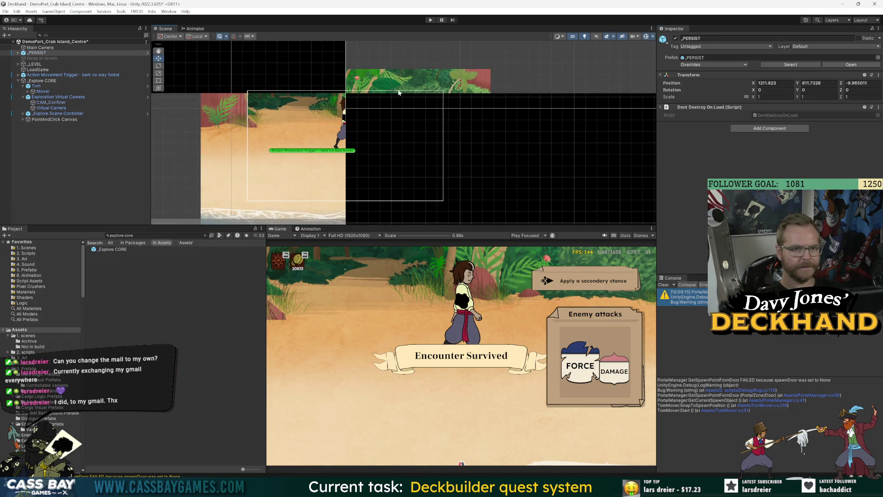
{"action": "left_click", "coordinate": [42, 103]}
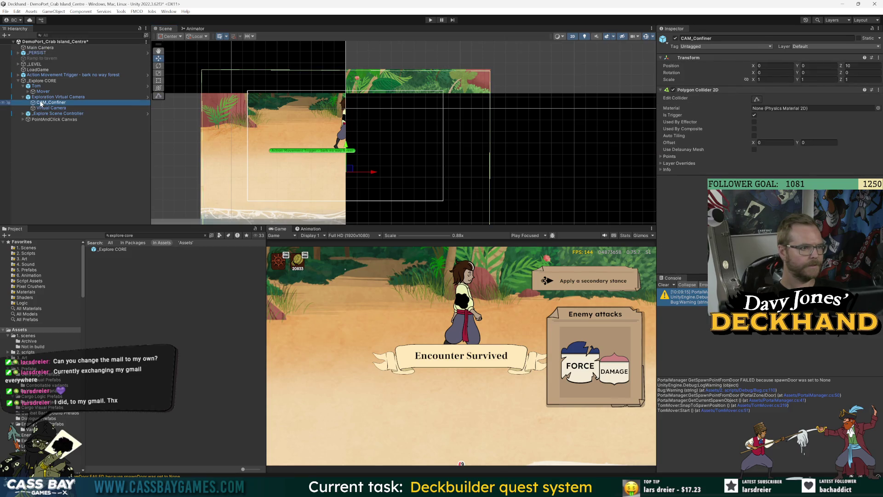
{"action": "left_click", "coordinate": [758, 100]}
{"action": "left_click", "coordinate": [490, 73]}
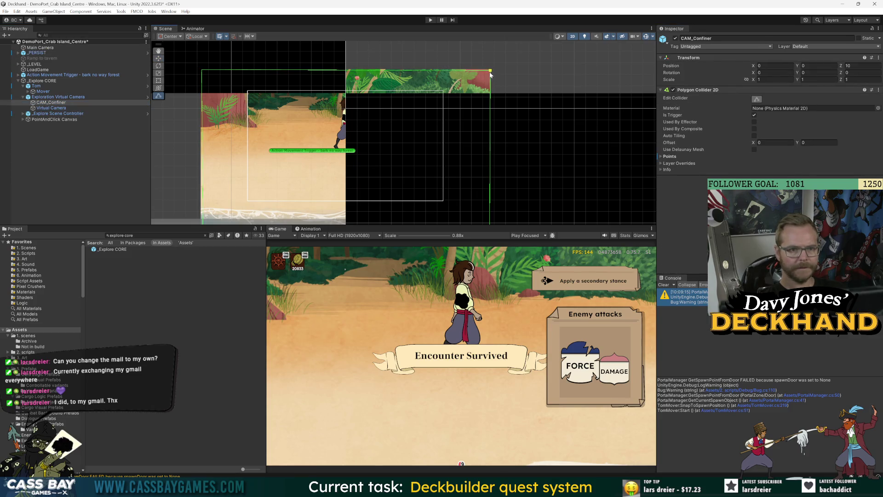
{"action": "left_click", "coordinate": [50, 97]}
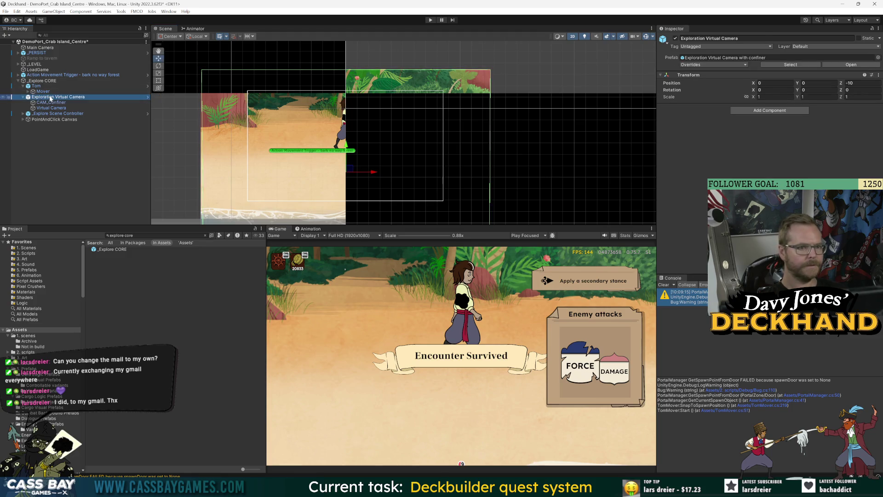
{"action": "left_click", "coordinate": [51, 108]}
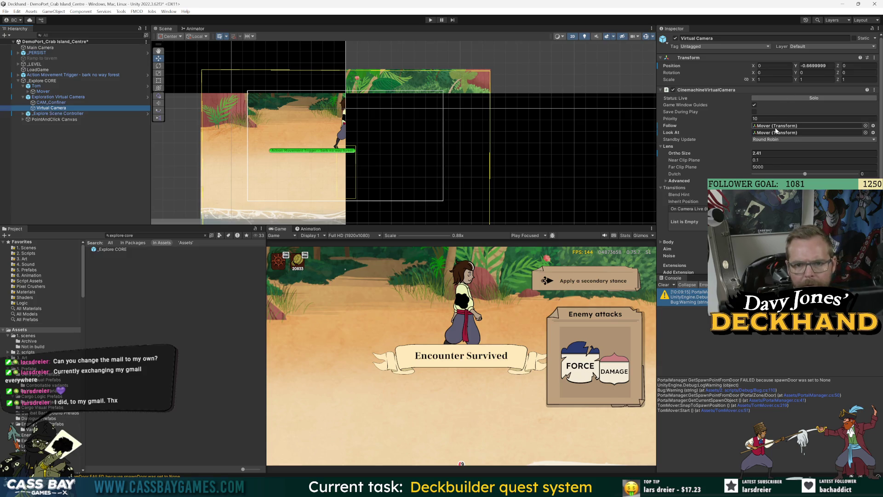
Set the camera's Ortho Size to 2.65 and reposition the Mover vertically
{"action": "left_click_drag", "start_coordinate": [687, 158], "coordinate": [702, 157]}
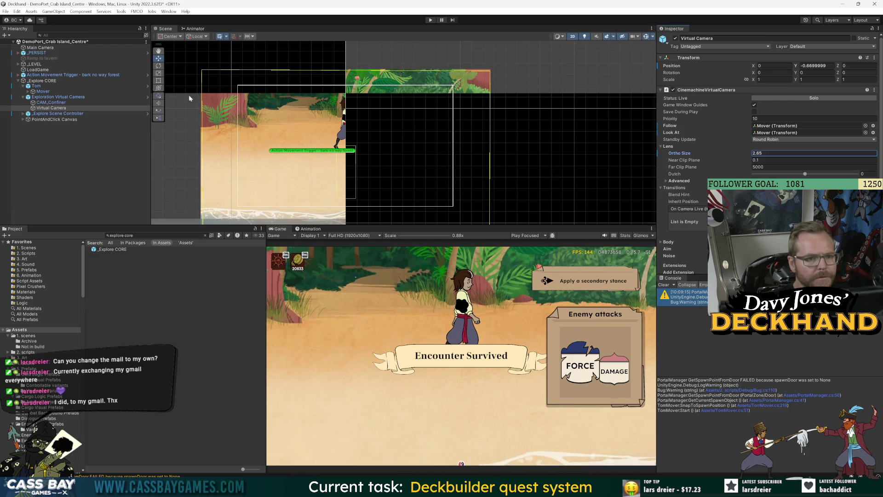
{"action": "left_click", "coordinate": [41, 91]}
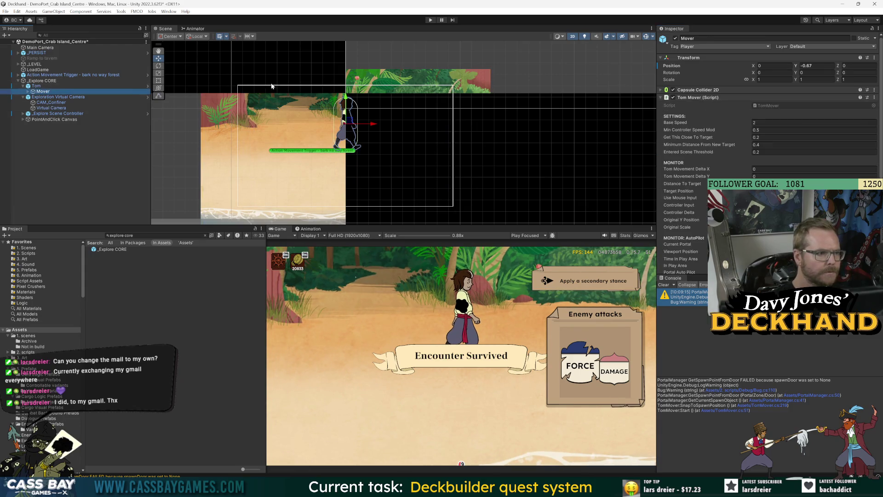
{"action": "mouse_move", "coordinate": [345, 100]}
{"action": "left_mouse_down"}
{"action": "mouse_move", "coordinate": [345, 43]}
{"action": "mouse_move", "coordinate": [344, 161]}
{"action": "mouse_move", "coordinate": [341, 75]}
{"action": "mouse_move", "coordinate": [338, 137]}
{"action": "left_mouse_up"}
Expand the Virtual Camera's Body (Framing Transposer) settings for review, then select Tom
{"action": "left_click", "coordinate": [53, 109]}
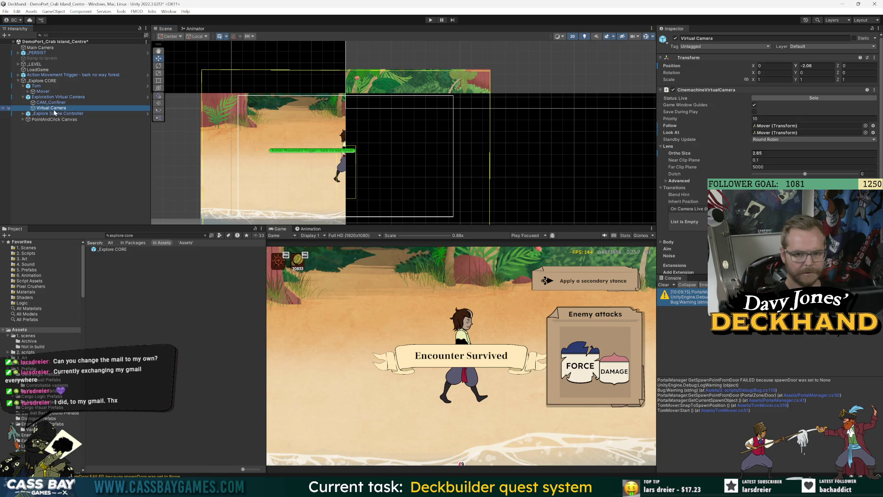
{"action": "scroll", "coordinate": [690, 196], "scroll_direction": "down", "scroll_amount": 5}
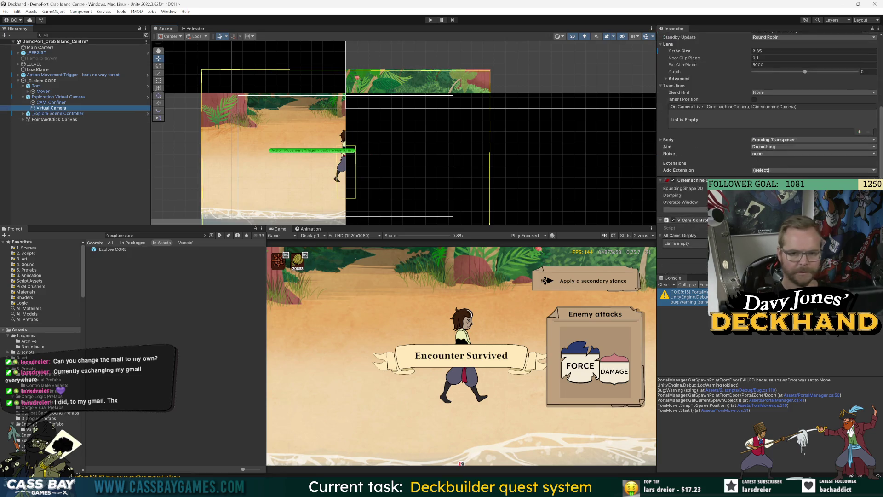
{"action": "left_click", "coordinate": [664, 139]}
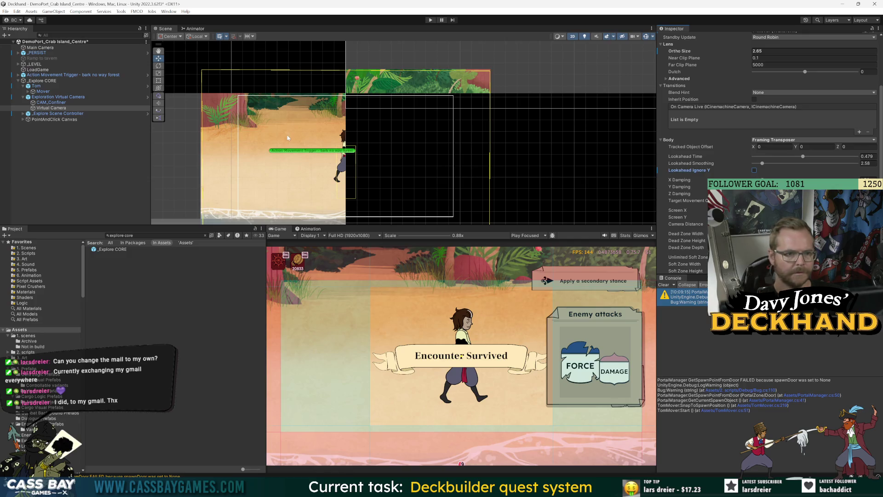
{"action": "left_click", "coordinate": [36, 86]}
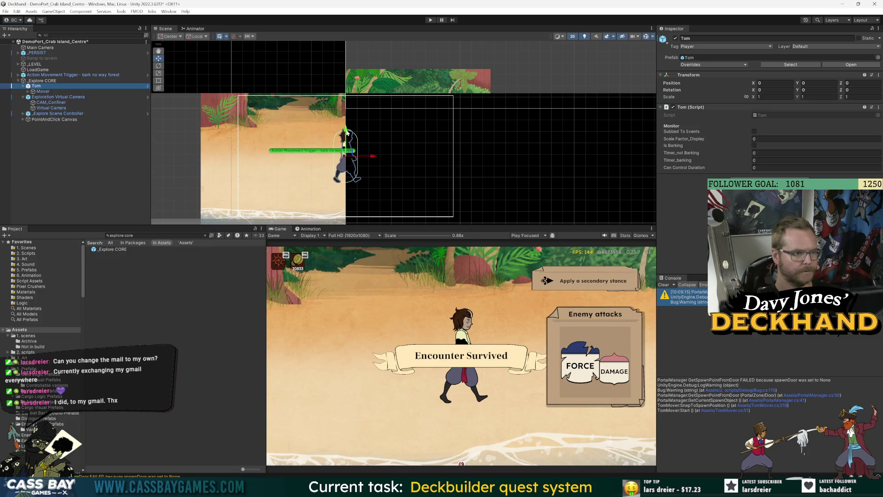
Lower the Mover, hide _PERSIST, and raise CAM_Confiner's top-right collider corner
{"action": "left_click", "coordinate": [135, 92]}
{"action": "mouse_move", "coordinate": [345, 131]}
{"action": "left_mouse_down"}
{"action": "mouse_move", "coordinate": [346, 121]}
{"action": "mouse_move", "coordinate": [349, 175]}
{"action": "mouse_move", "coordinate": [343, 106]}
{"action": "left_mouse_up"}
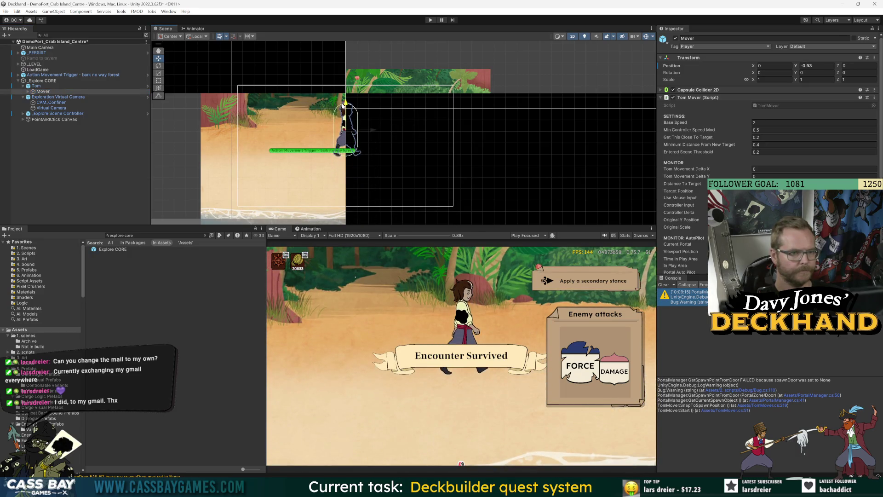
{"action": "left_click", "coordinate": [3, 53]}
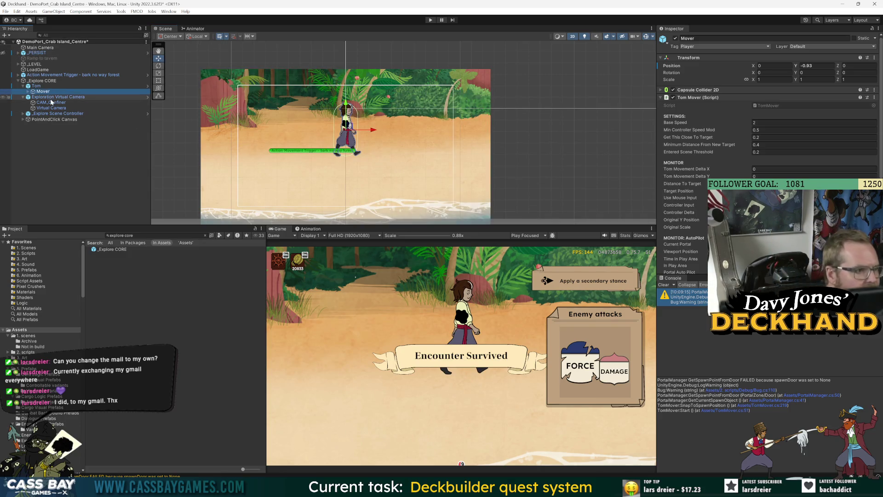
{"action": "left_click", "coordinate": [352, 101]}
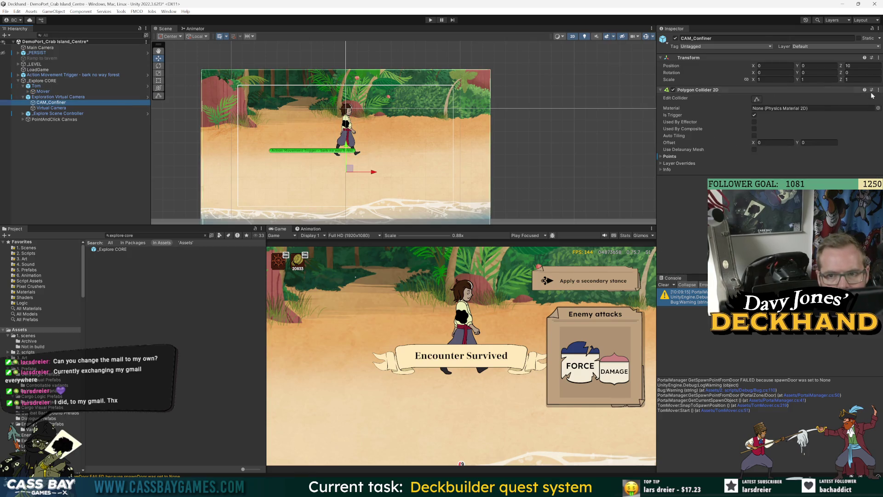
{"action": "left_click", "coordinate": [757, 100]}
{"action": "left_click_drag", "start_coordinate": [493, 71], "coordinate": [494, 44]}
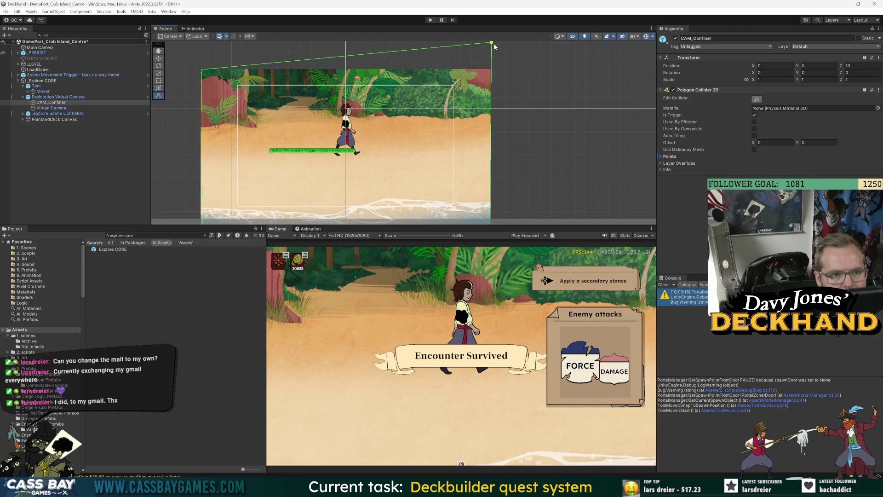
Drag Tom's Mover up and down to test the camera following, then reframe the scene
{"action": "left_click", "coordinate": [346, 102]}
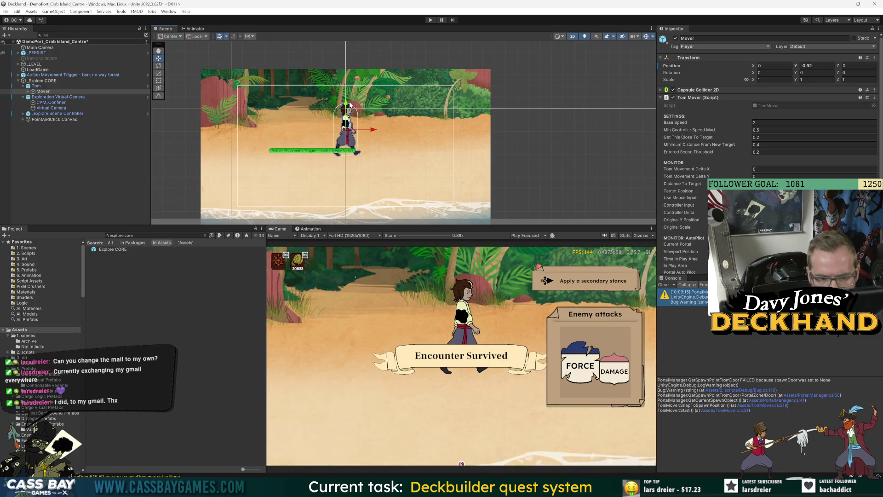
{"action": "mouse_move", "coordinate": [349, 104]}
{"action": "left_mouse_down"}
{"action": "mouse_move", "coordinate": [346, 57]}
{"action": "mouse_move", "coordinate": [334, 166]}
{"action": "left_mouse_up"}
{"action": "scroll", "coordinate": [466, 143], "scroll_direction": "down", "scroll_amount": 3}
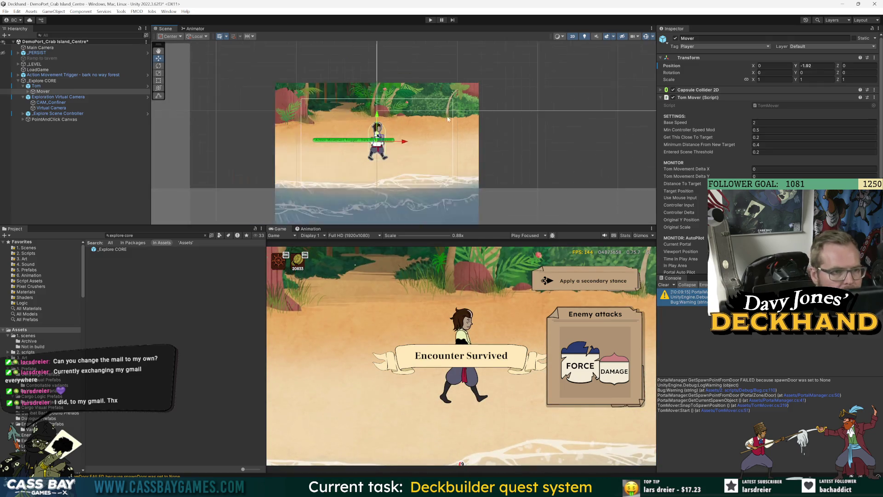
{"action": "left_click_drag", "start_coordinate": [466, 143], "coordinate": [438, 101]}
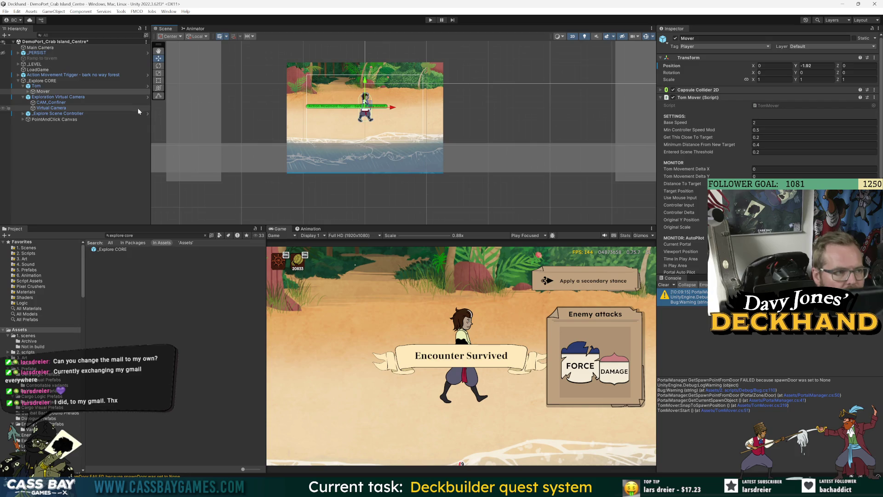
Pull CAM_Confiner's bottom-left corner down and outward, then nudge Tom slightly upward
{"action": "left_click", "coordinate": [53, 103]}
{"action": "left_click", "coordinate": [756, 99]}
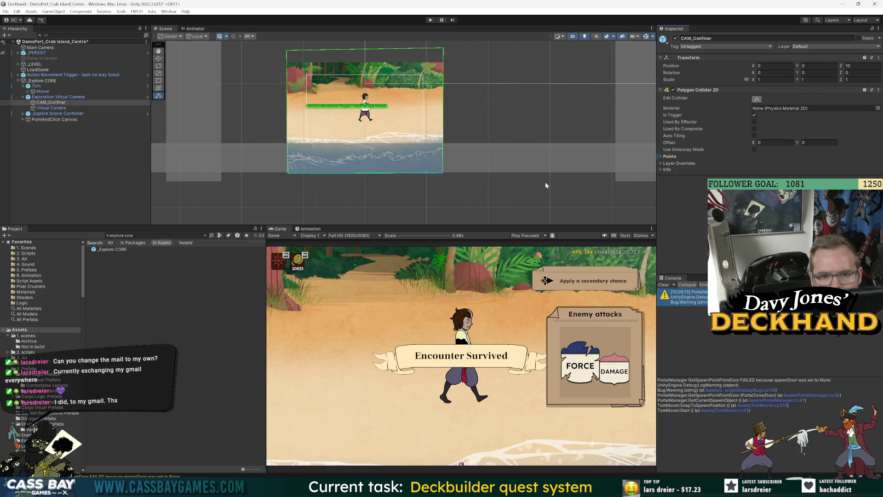
{"action": "left_click_drag", "start_coordinate": [295, 176], "coordinate": [289, 210]}
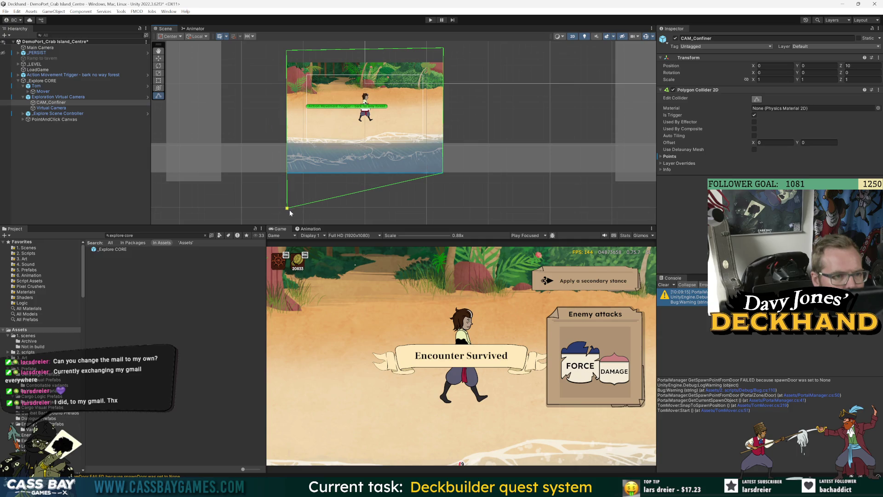
{"action": "left_click", "coordinate": [366, 101]}
{"action": "mouse_move", "coordinate": [366, 100]}
{"action": "left_mouse_down"}
{"action": "mouse_move", "coordinate": [366, 138]}
{"action": "mouse_move", "coordinate": [366, 67]}
{"action": "left_mouse_up"}
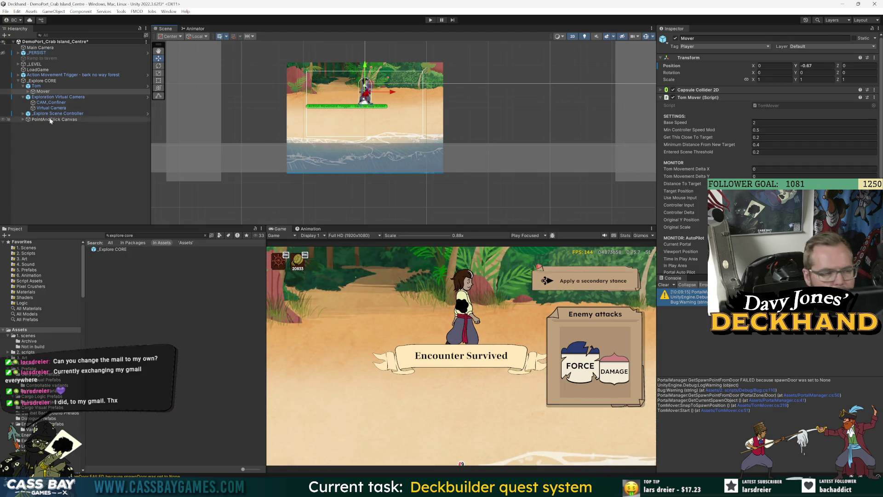
Compare CAM_Confiner with the Virtual Camera, then drag Tom down to test the camera bounds
{"action": "left_click", "coordinate": [52, 102]}
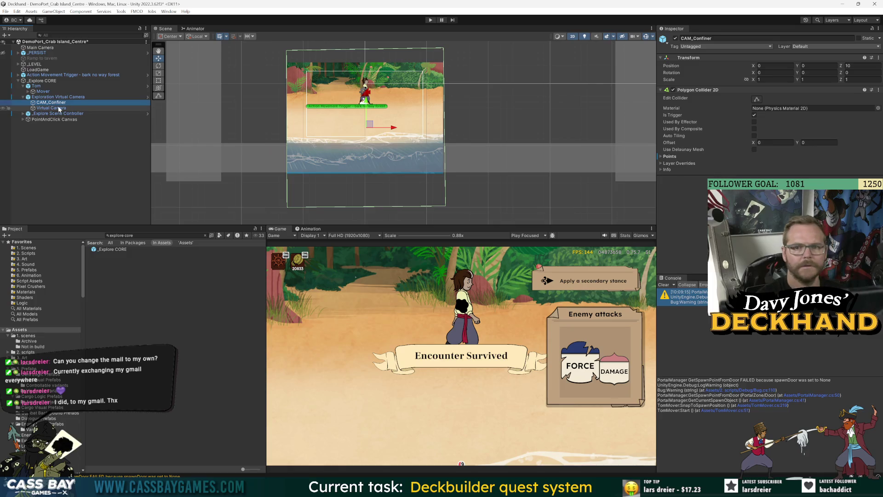
{"action": "left_click", "coordinate": [59, 108]}
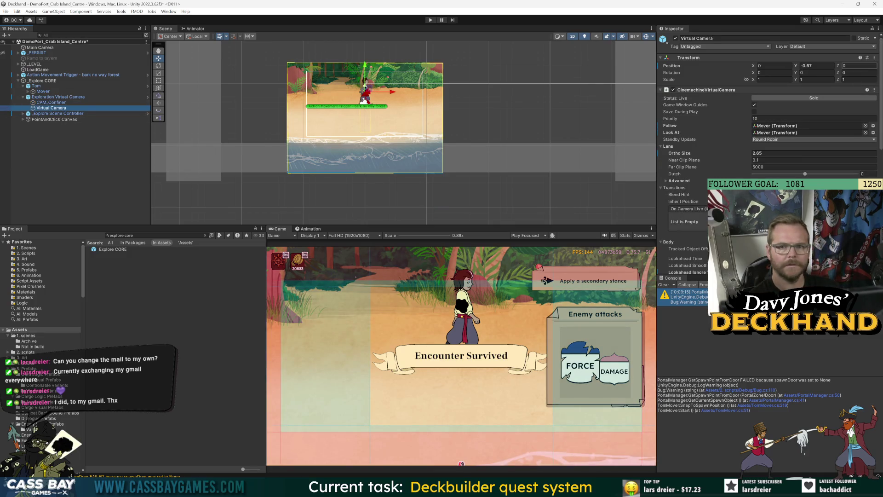
{"action": "left_click", "coordinate": [51, 102]}
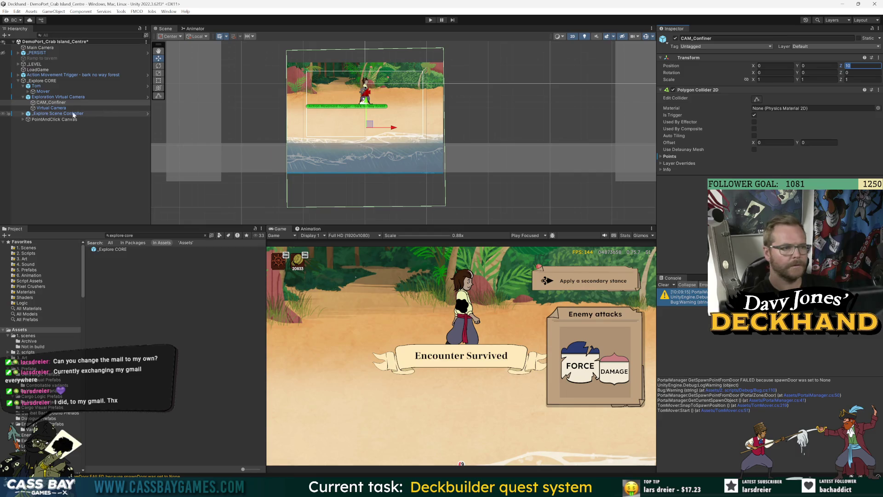
{"action": "left_click", "coordinate": [52, 107]}
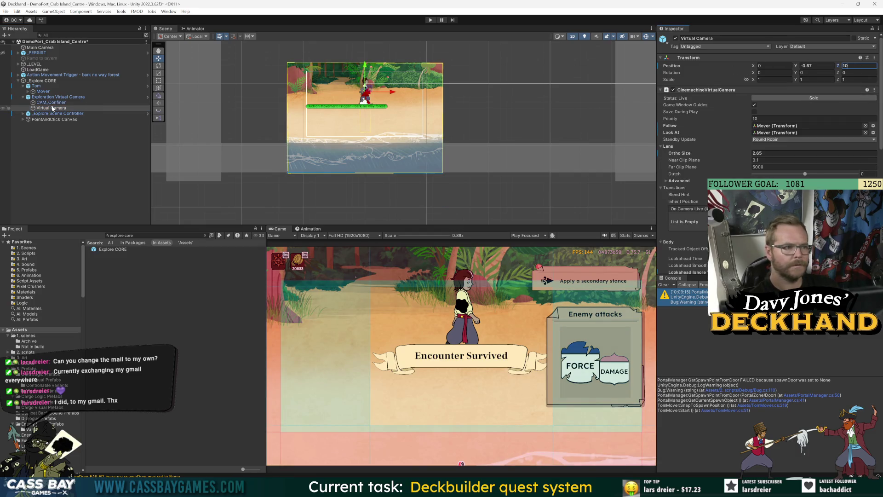
{"action": "left_click", "coordinate": [51, 102]}
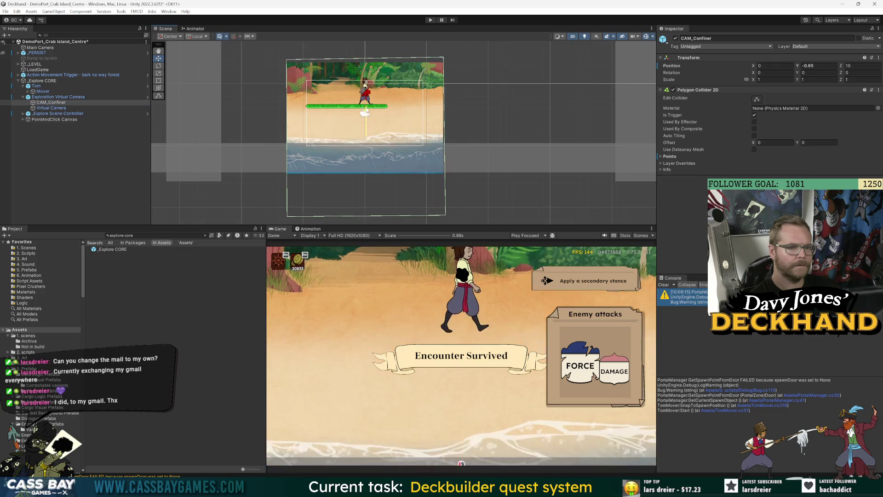
{"action": "left_click", "coordinate": [158, 95]}
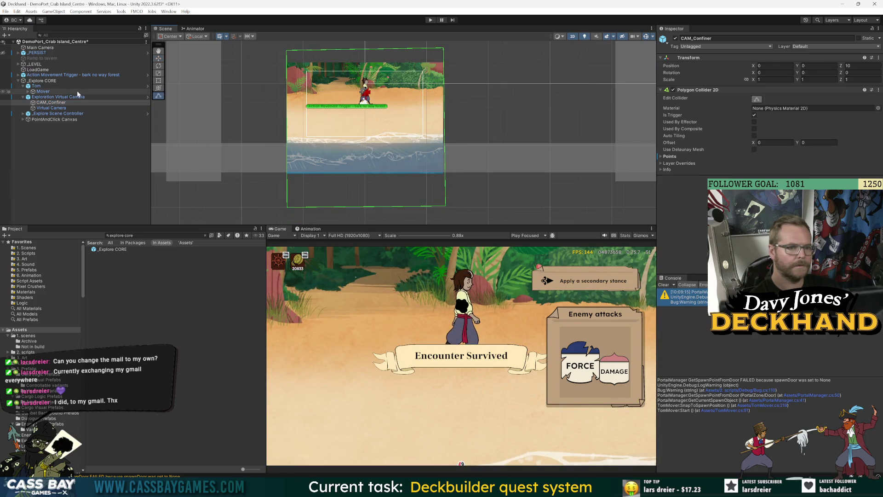
{"action": "left_click", "coordinate": [43, 91]}
{"action": "mouse_move", "coordinate": [370, 68]}
{"action": "left_mouse_down"}
{"action": "mouse_move", "coordinate": [370, 152]}
{"action": "mouse_move", "coordinate": [376, 75]}
{"action": "left_mouse_up"}
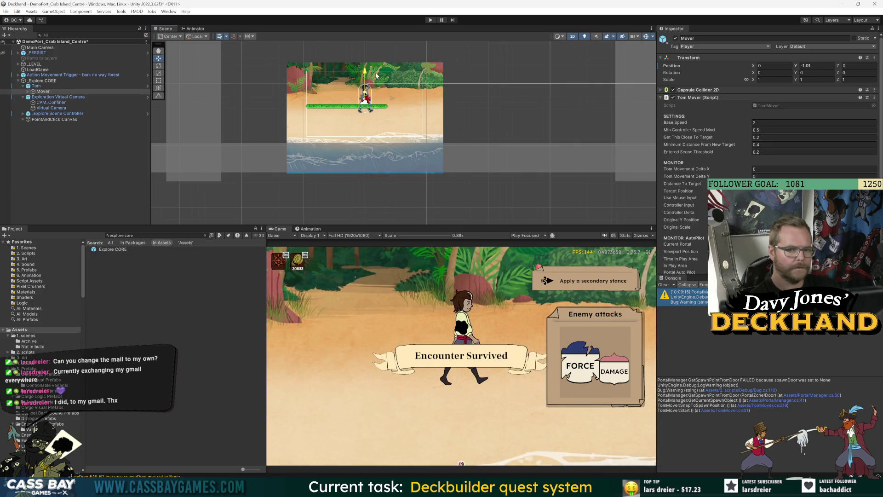
Inspect and edit the Z positions of CAM_Confiner and the Exploration Virtual Camera
{"action": "left_click", "coordinate": [56, 98]}
{"action": "key", "text": "Down"}
{"action": "key", "text": "Down"}
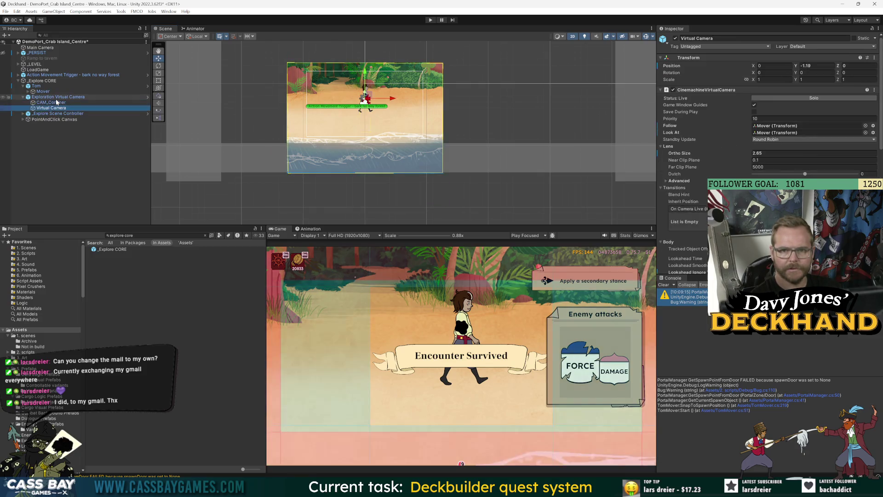
{"action": "left_click", "coordinate": [52, 102]}
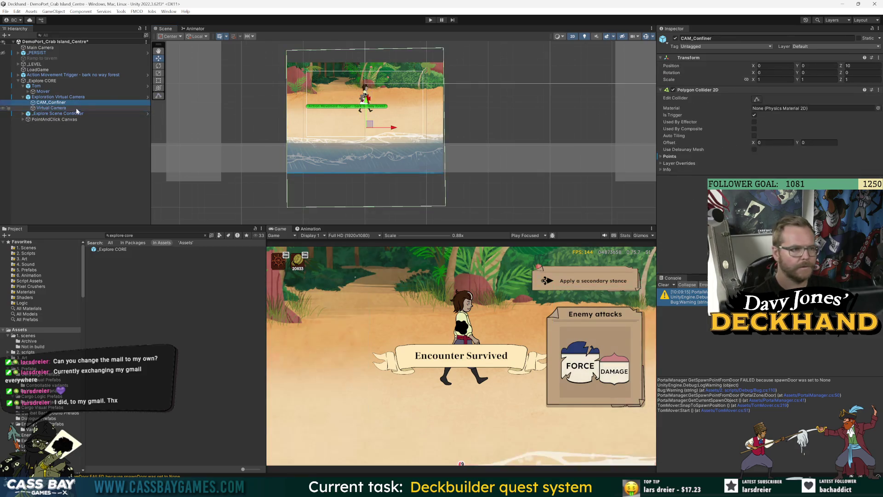
{"action": "left_click", "coordinate": [860, 65]}
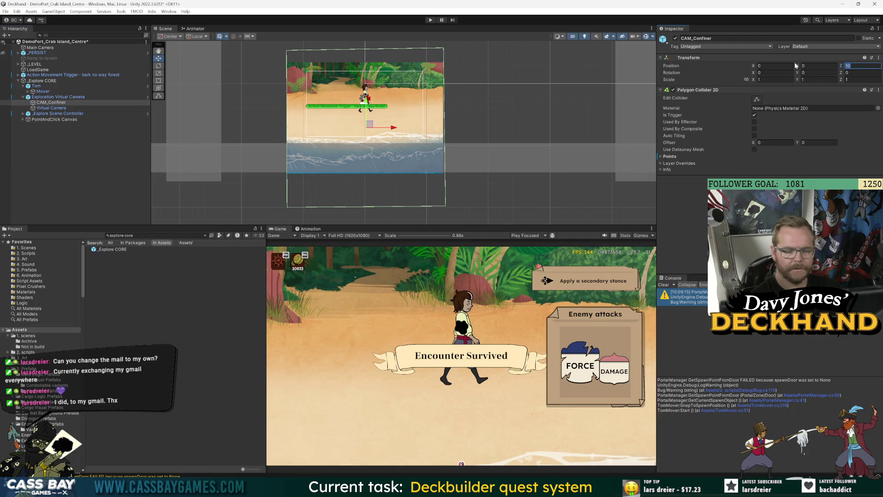
{"action": "type", "text": "0"}
{"action": "left_click", "coordinate": [62, 97]}
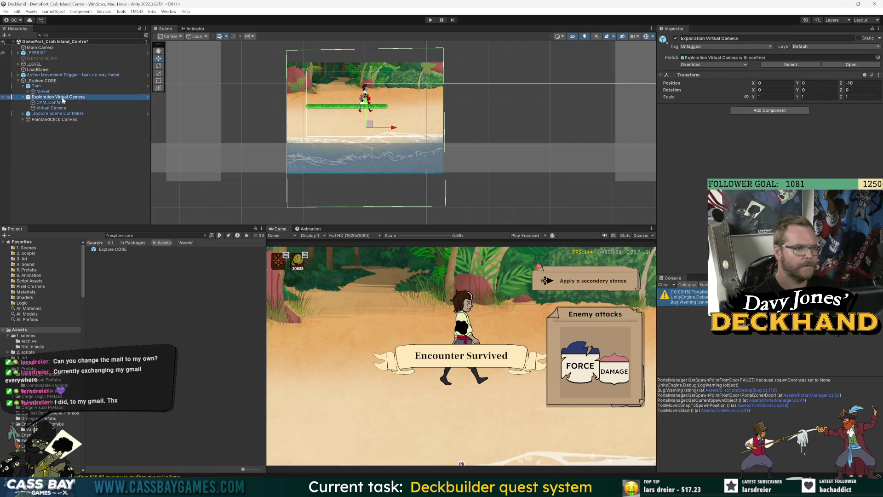
{"action": "left_click", "coordinate": [65, 103]}
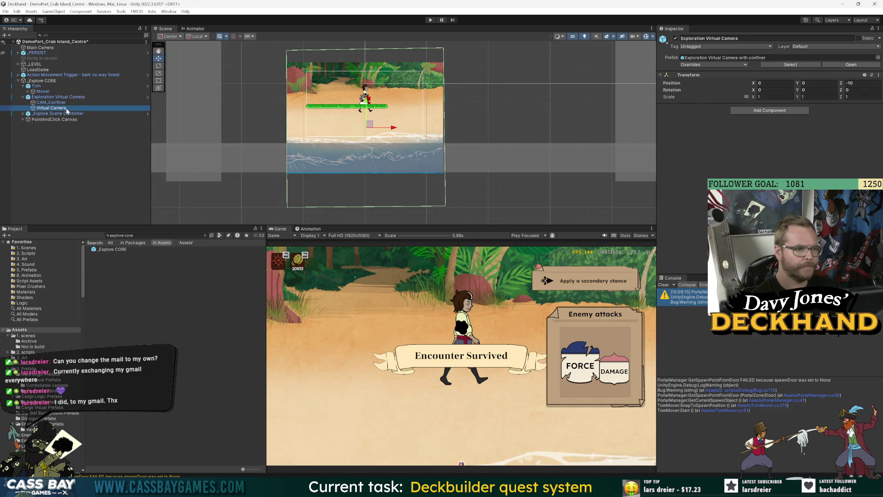
{"action": "left_click", "coordinate": [70, 98]}
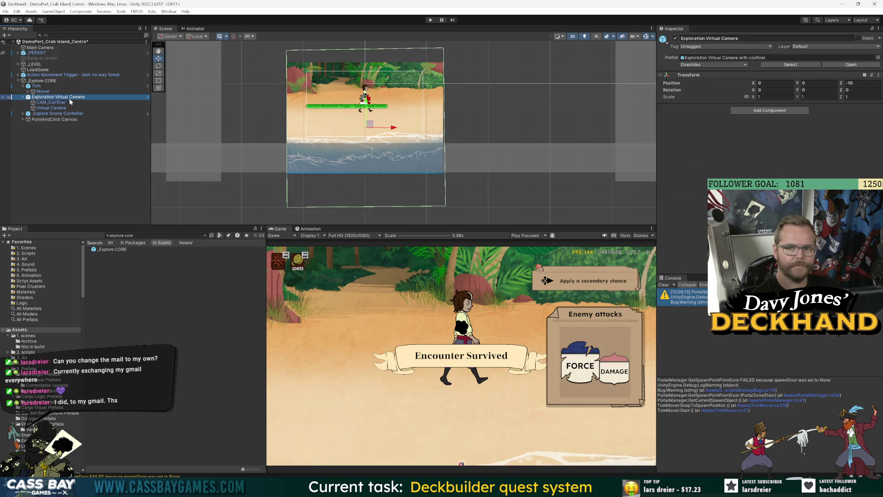
{"action": "left_click", "coordinate": [861, 84]}
{"action": "left_click", "coordinate": [45, 109]}
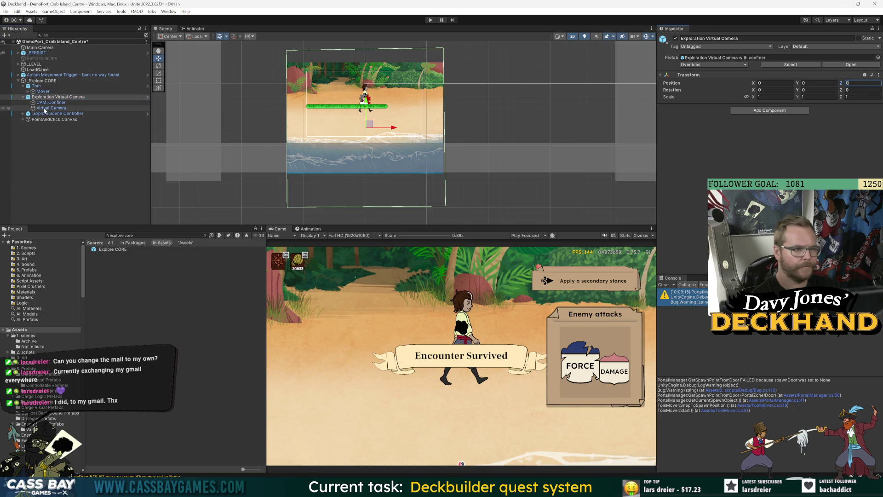
Lower the confiner collider's top-left and top-right corners, testing the camera limits by moving Tom
{"action": "left_click", "coordinate": [43, 91]}
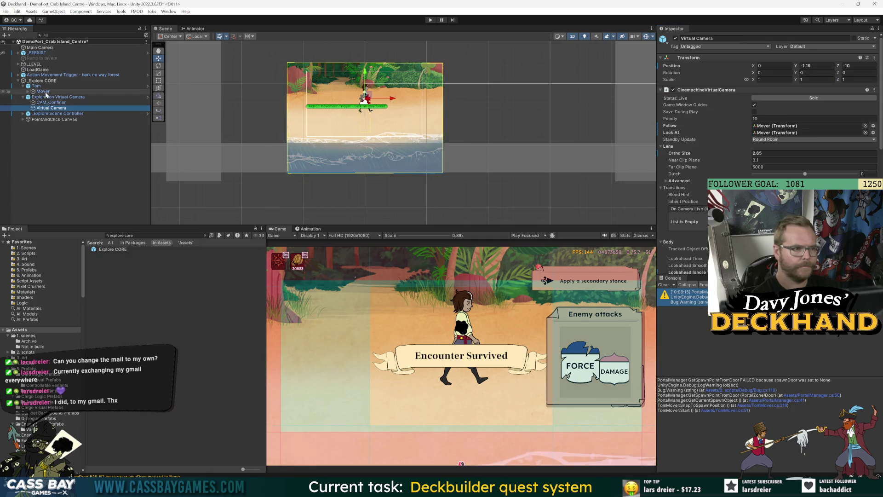
{"action": "mouse_move", "coordinate": [366, 77]}
{"action": "left_mouse_down"}
{"action": "mouse_move", "coordinate": [365, 104]}
{"action": "mouse_move", "coordinate": [362, 74]}
{"action": "left_mouse_up"}
{"action": "left_click", "coordinate": [69, 104]}
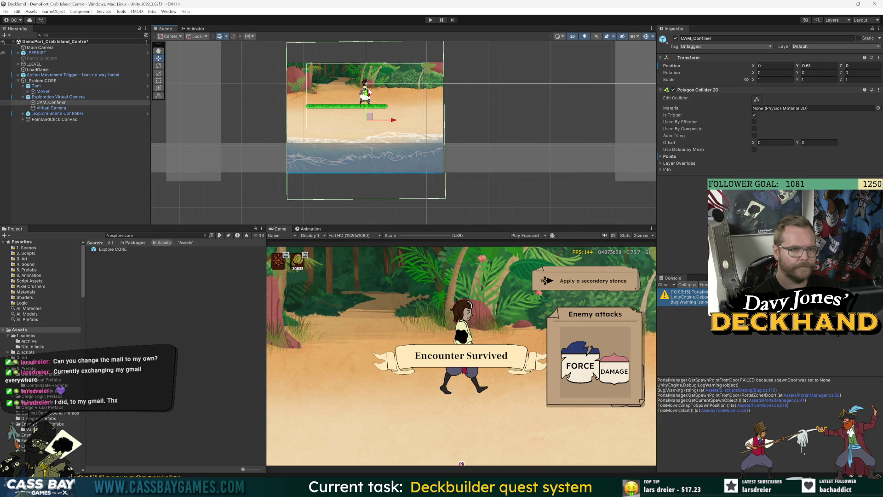
{"action": "left_click", "coordinate": [757, 99]}
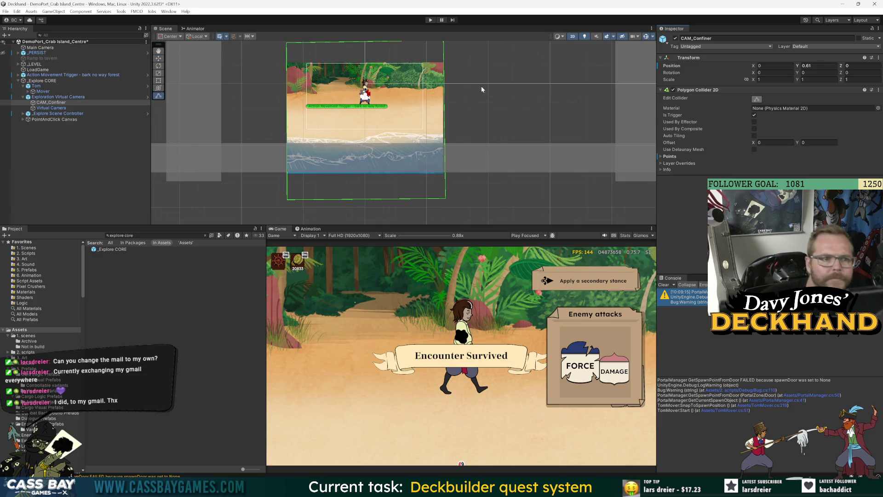
{"action": "left_click_drag", "start_coordinate": [443, 68], "coordinate": [443, 91]}
{"action": "left_click_drag", "start_coordinate": [286, 69], "coordinate": [287, 97]}
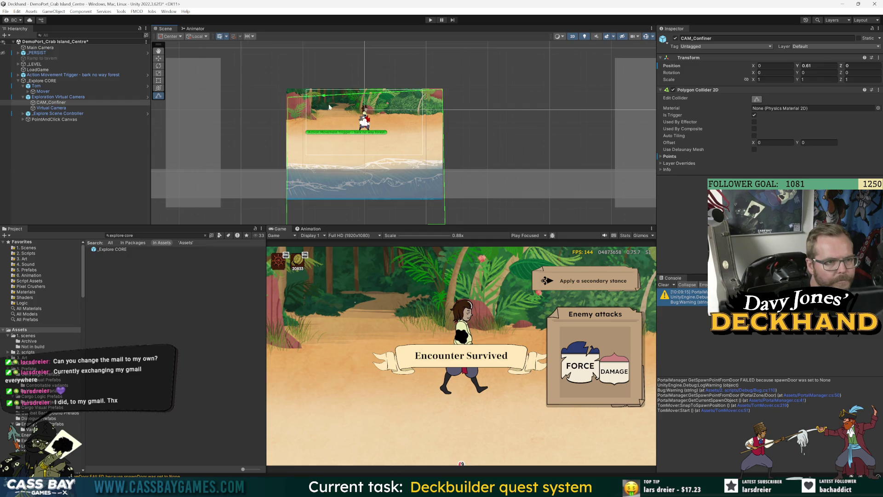
{"action": "left_click", "coordinate": [363, 106]}
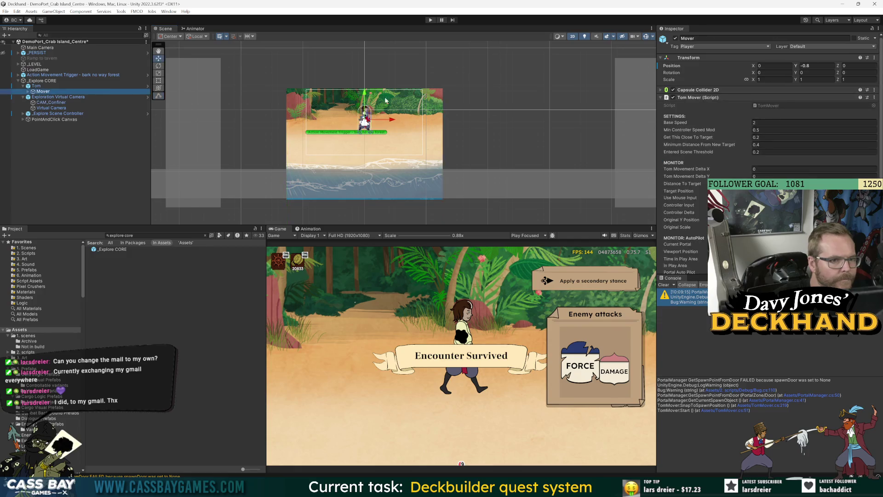
{"action": "mouse_move", "coordinate": [364, 106]}
{"action": "left_mouse_down"}
{"action": "mouse_move", "coordinate": [365, 69]}
{"action": "mouse_move", "coordinate": [368, 145]}
{"action": "mouse_move", "coordinate": [369, 80]}
{"action": "left_mouse_up"}
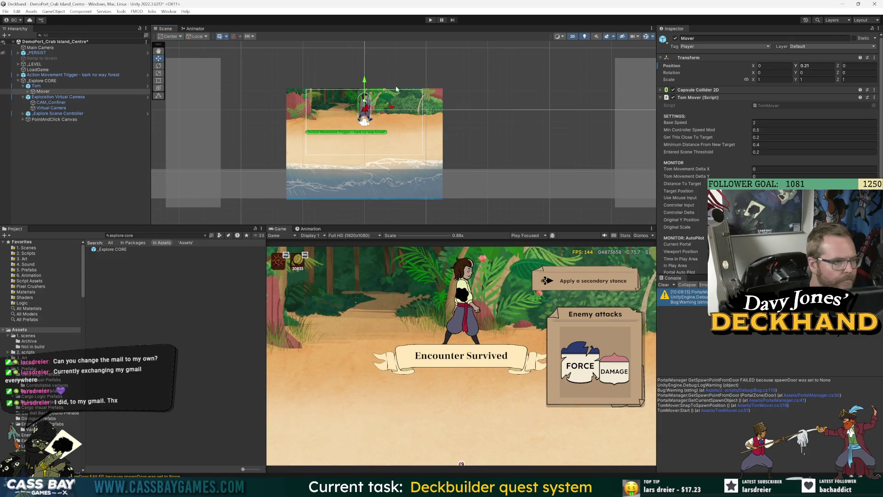
Expand _LEVEL and disable the Virtual Camera's Cinemachine extension component
{"action": "left_click", "coordinate": [18, 64]}
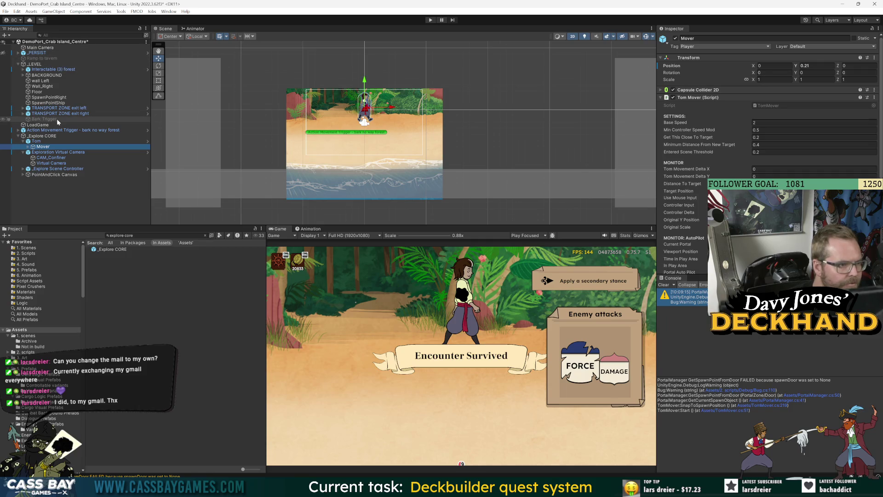
{"action": "left_click", "coordinate": [50, 152]}
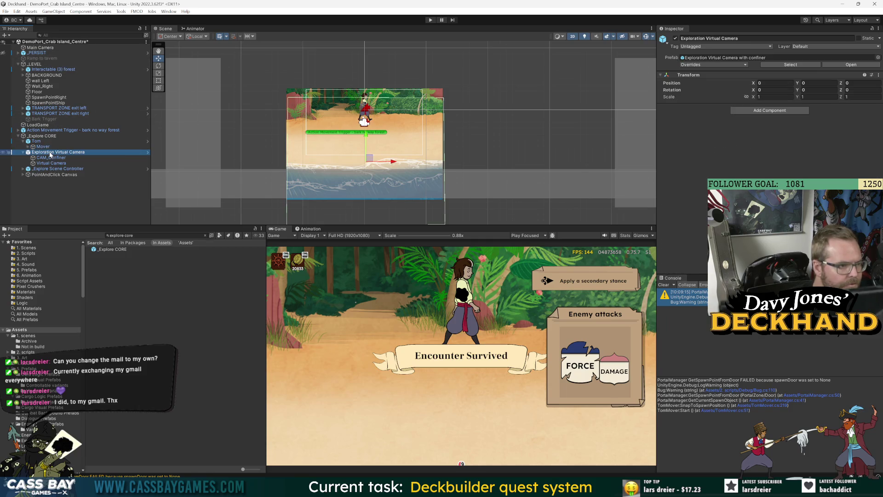
{"action": "left_click", "coordinate": [46, 163]}
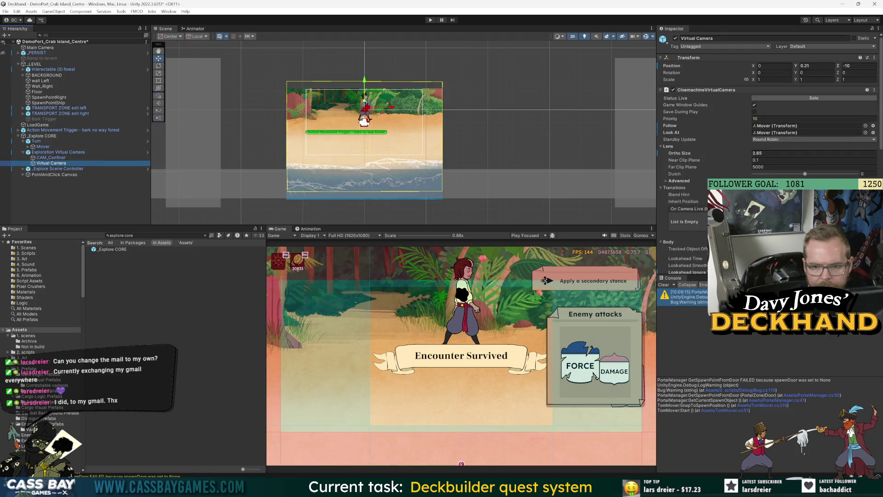
{"action": "scroll", "coordinate": [768, 138], "scroll_direction": "down", "scroll_amount": 10}
{"action": "left_click", "coordinate": [673, 210]}
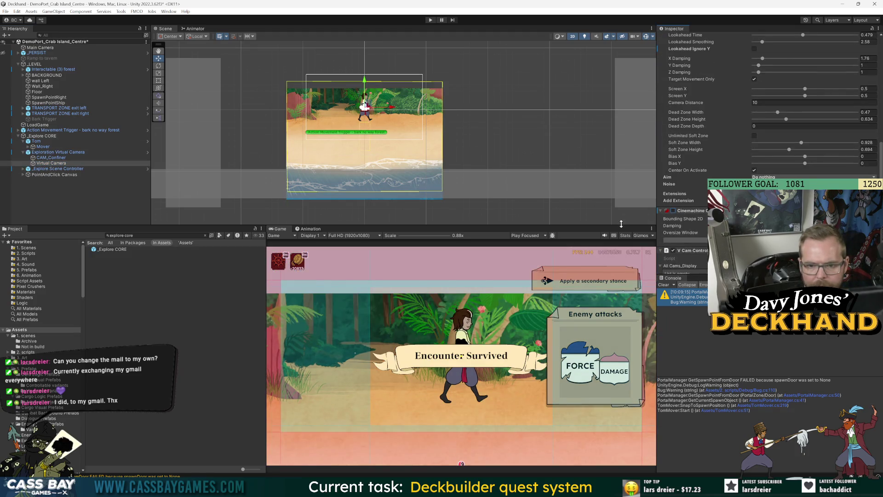
{"action": "left_click", "coordinate": [43, 147]}
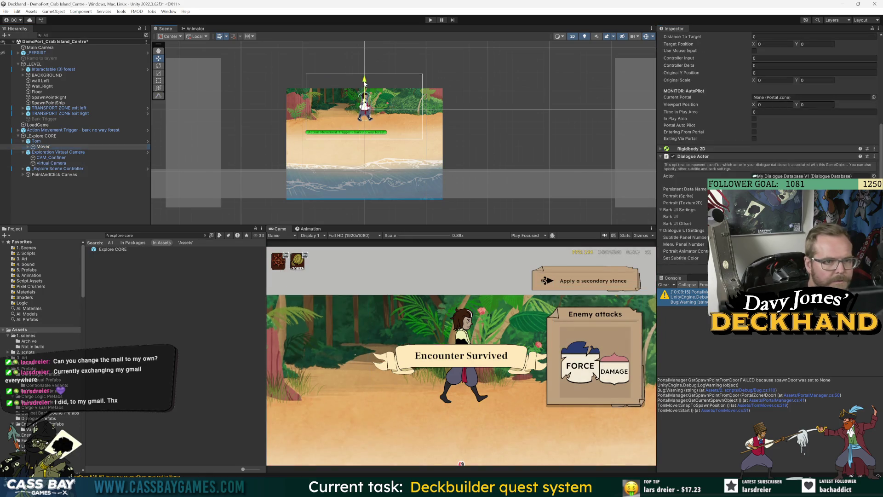
{"action": "left_click", "coordinate": [52, 163]}
{"action": "scroll", "coordinate": [768, 115], "scroll_direction": "down", "scroll_amount": 5}
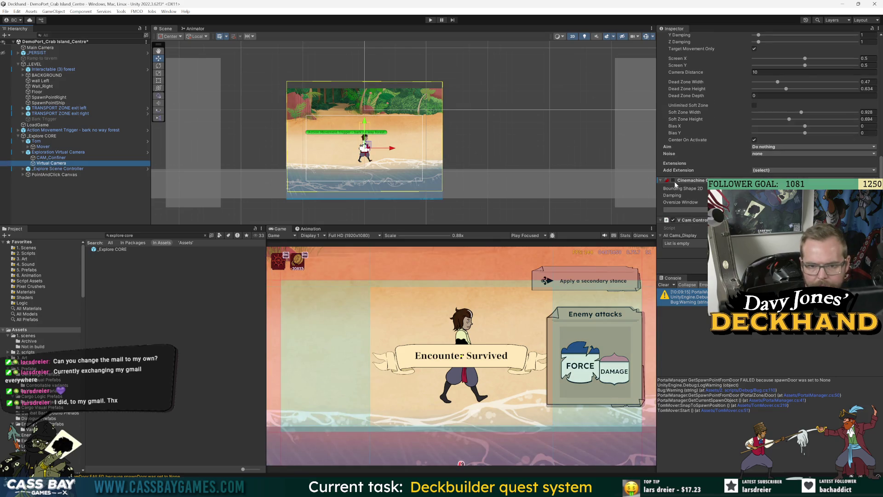
Try reparenting CAM_Confiner under Mover, dismiss the prefab warning, and raise Tom to Y 0.07
{"action": "double_click", "coordinate": [759, 188]}
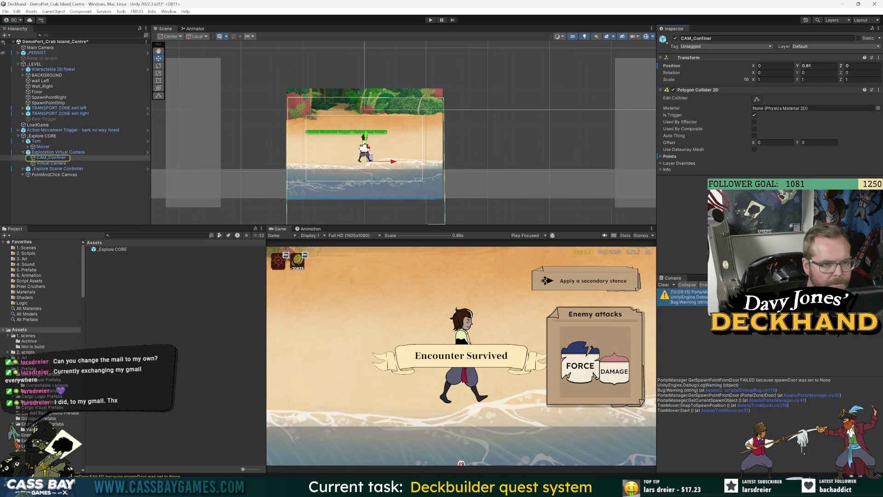
{"action": "left_click_drag", "start_coordinate": [46, 132], "coordinate": [137, 136]}
{"action": "left_click", "coordinate": [467, 260]}
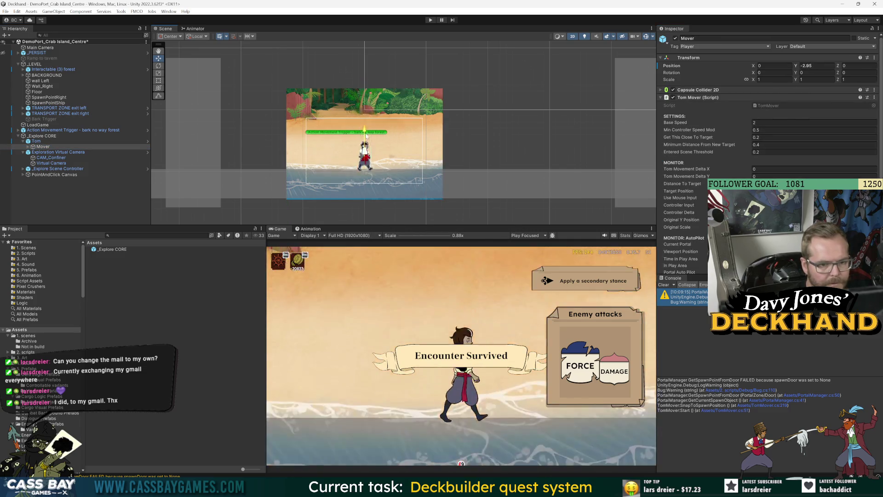
{"action": "left_click_drag", "start_coordinate": [371, 103], "coordinate": [373, 88]}
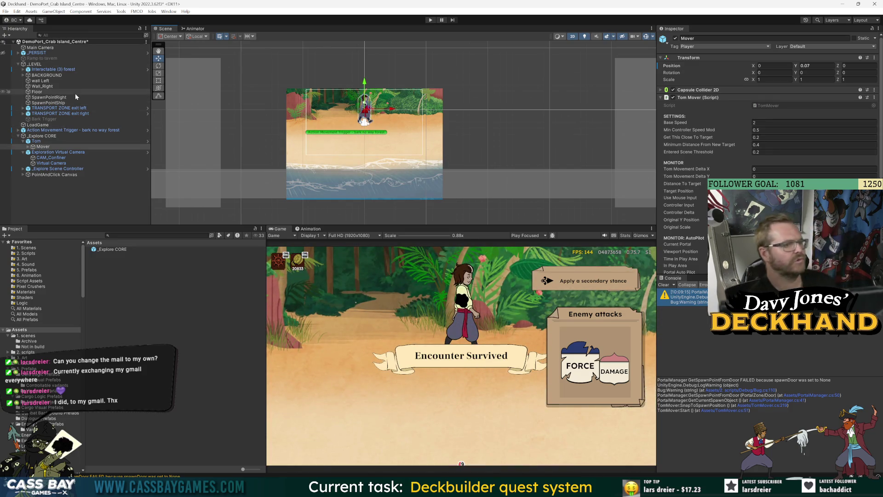
Check CAM_Confiner and the Virtual Camera, then open the Exploration Virtual Camera prefab in Prefab Mode
{"action": "left_click", "coordinate": [50, 157]}
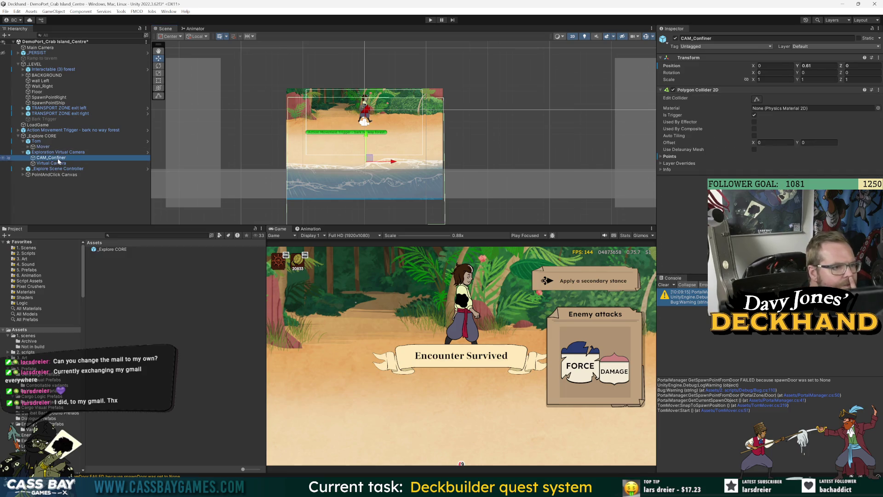
{"action": "left_click", "coordinate": [47, 76]}
{"action": "left_click", "coordinate": [51, 158]}
{"action": "left_click", "coordinate": [51, 161]}
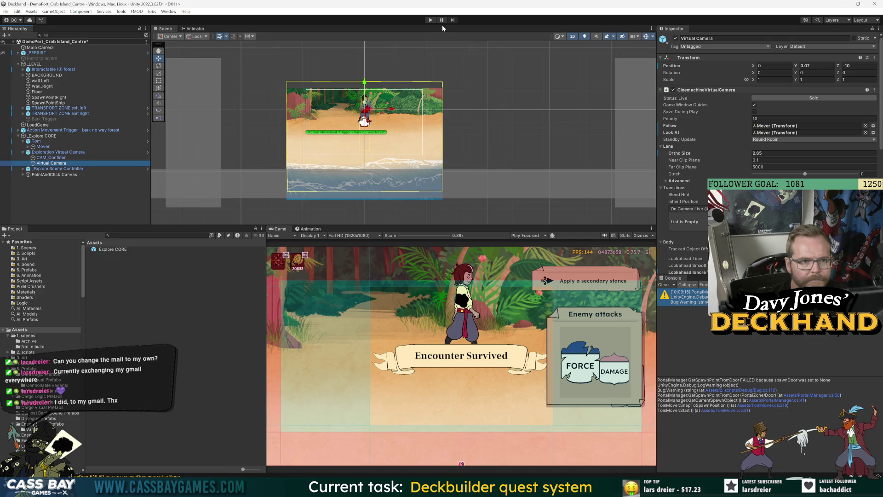
{"action": "left_click", "coordinate": [40, 152]}
{"action": "double_click", "coordinate": [40, 153]}
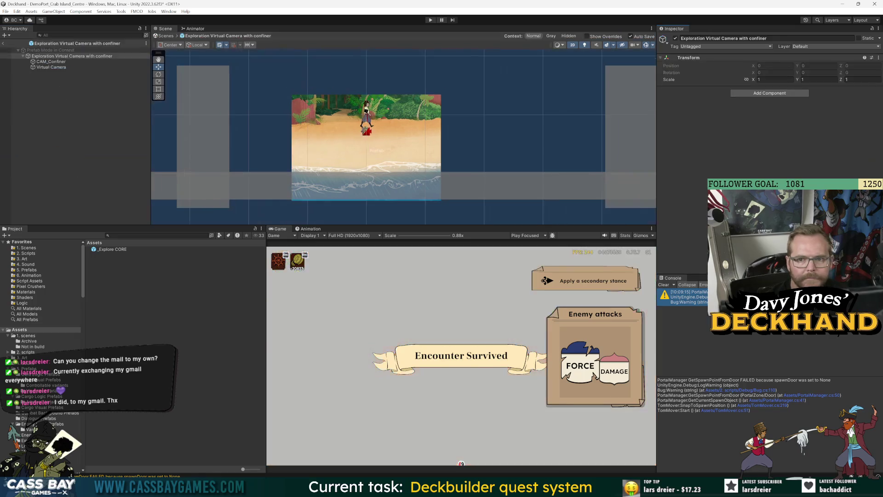
Set CAM_Confiner's Z position to 10 inside the prefab, then return to the scene
{"action": "left_click", "coordinate": [51, 61]}
{"action": "left_click", "coordinate": [860, 66]}
{"action": "type", "text": "10"}
{"action": "key", "text": "Return"}
{"action": "left_click", "coordinate": [46, 90]}
{"action": "left_click", "coordinate": [51, 67]}
{"action": "left_click", "coordinate": [29, 54]}
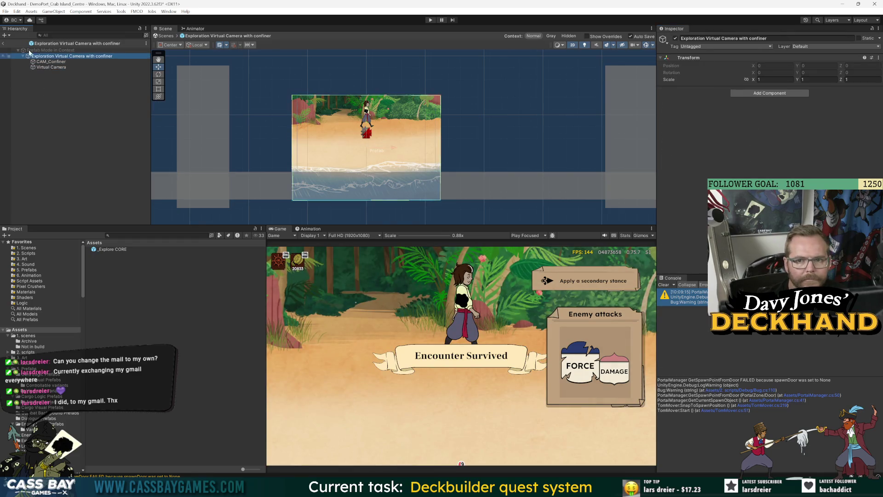
{"action": "left_click", "coordinate": [3, 43]}
Restore the Virtual Camera's Z position to -10 and select CAM_Confiner's Y field
{"action": "left_click", "coordinate": [59, 162]}
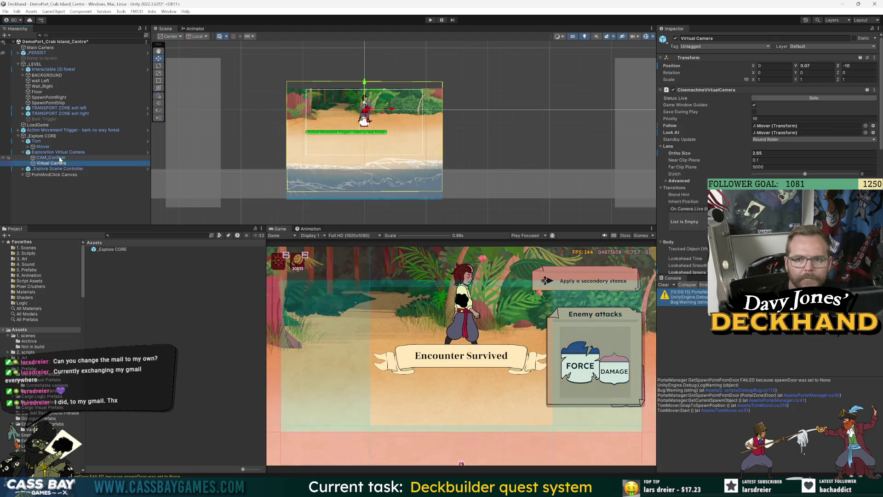
{"action": "left_click", "coordinate": [858, 66]}
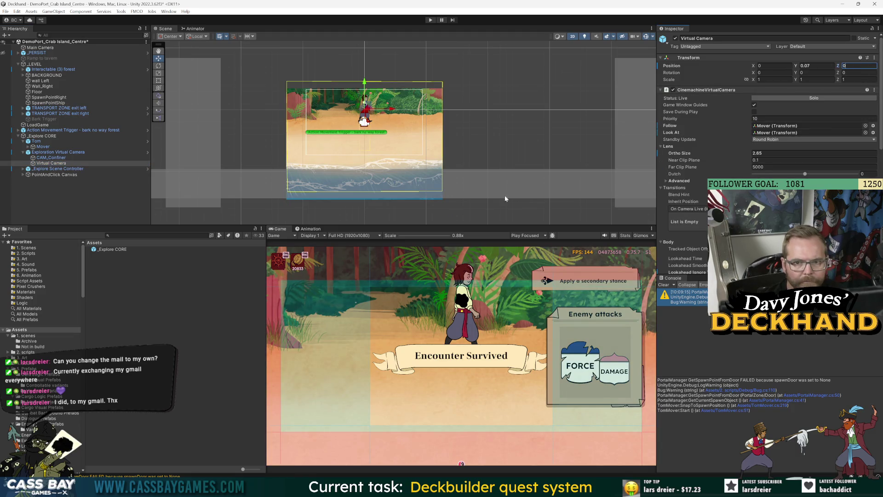
{"action": "key", "text": "Escape"}
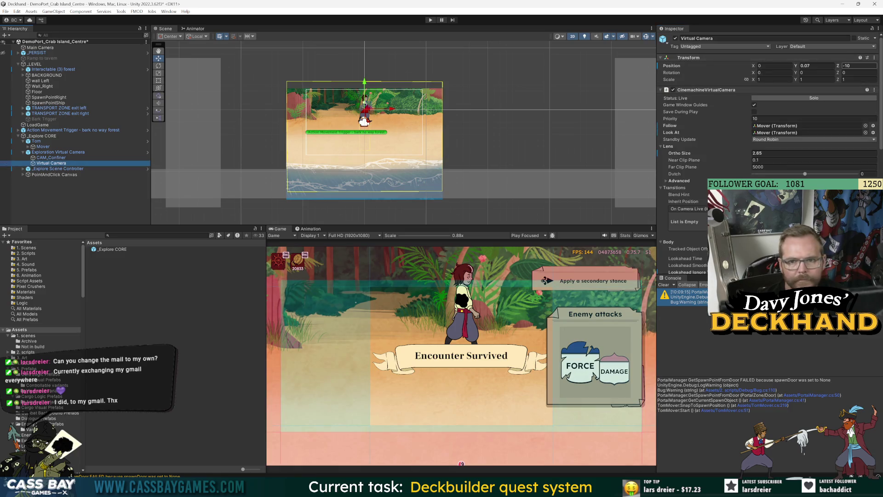
{"action": "left_click", "coordinate": [53, 158]}
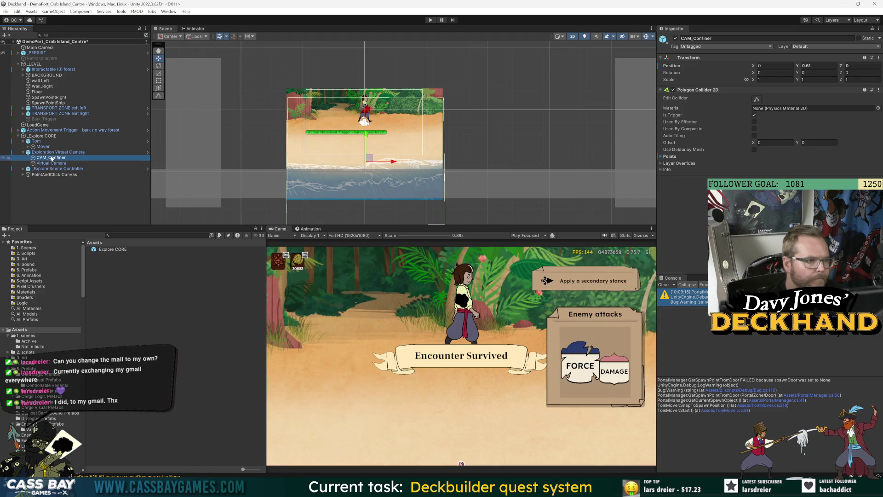
{"action": "left_click", "coordinate": [819, 66]}
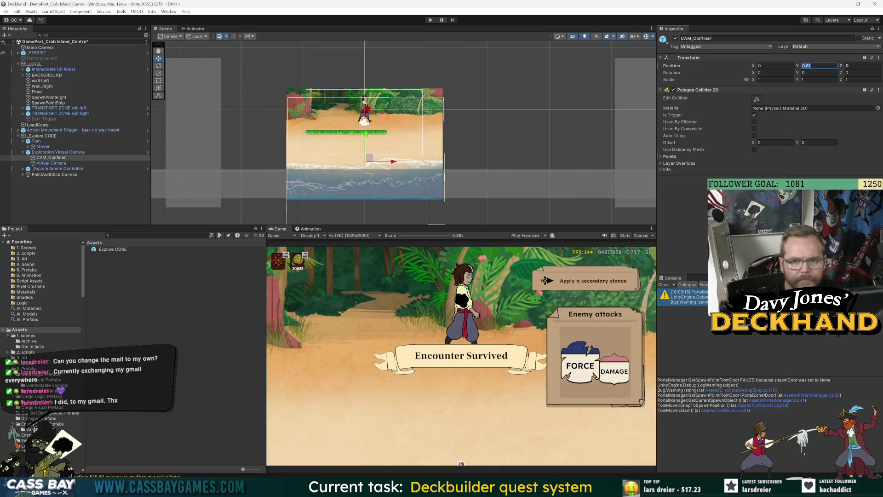
Set CAM_Confiner's Y to 0, revert the camera prefab's overrides, and try then undo Ortho Size 3.94
{"action": "type", "text": "0"}
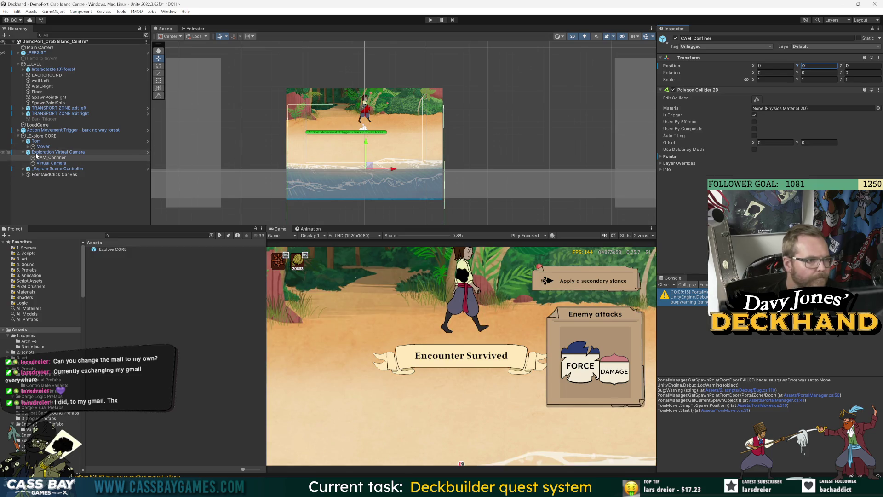
{"action": "left_click", "coordinate": [92, 152]}
{"action": "left_click", "coordinate": [711, 64]}
{"action": "left_click", "coordinate": [719, 156]}
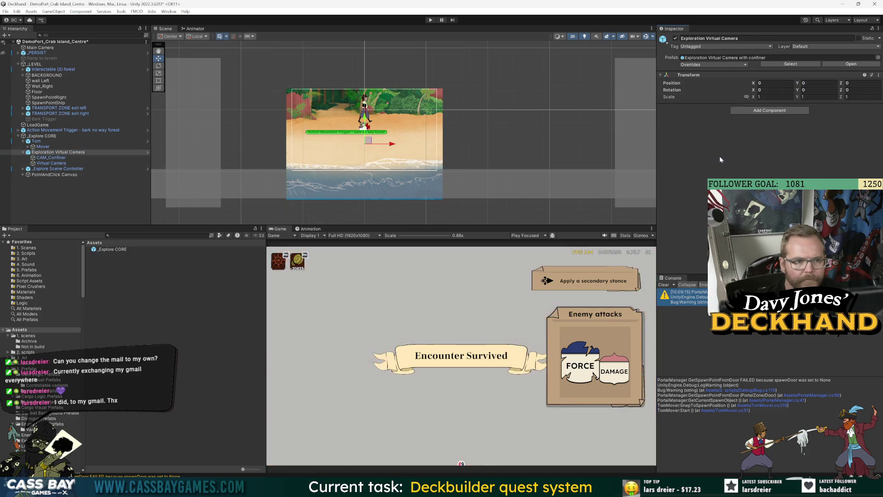
{"action": "left_click", "coordinate": [50, 163]}
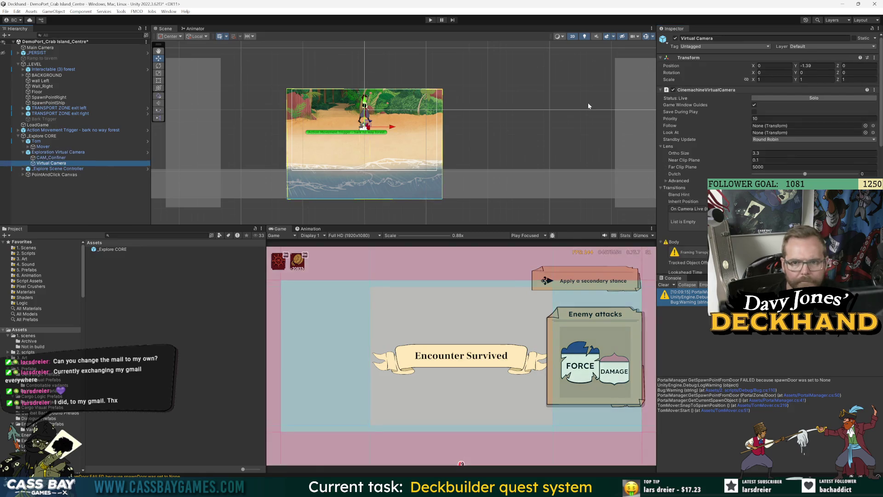
{"action": "key", "text": "ctrl+z"}
{"action": "left_click", "coordinate": [53, 164]}
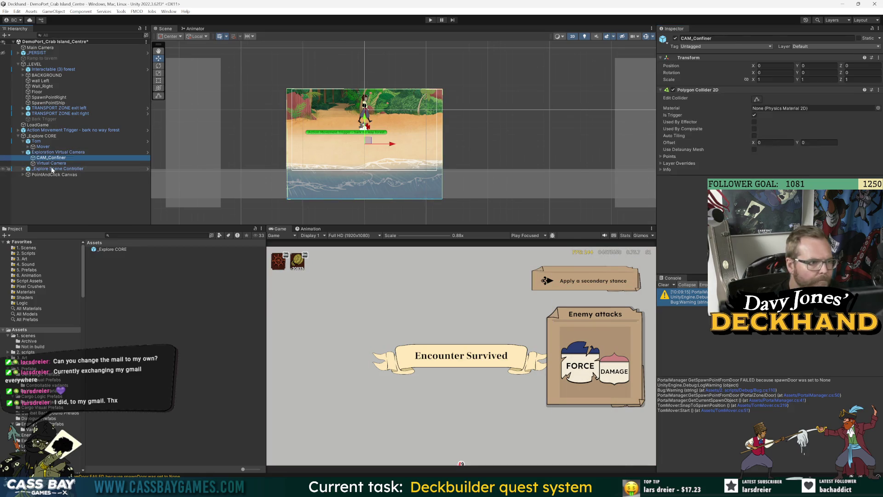
{"action": "left_click_drag", "start_coordinate": [701, 157], "coordinate": [711, 157]}
{"action": "key", "text": "ctrl+z"}
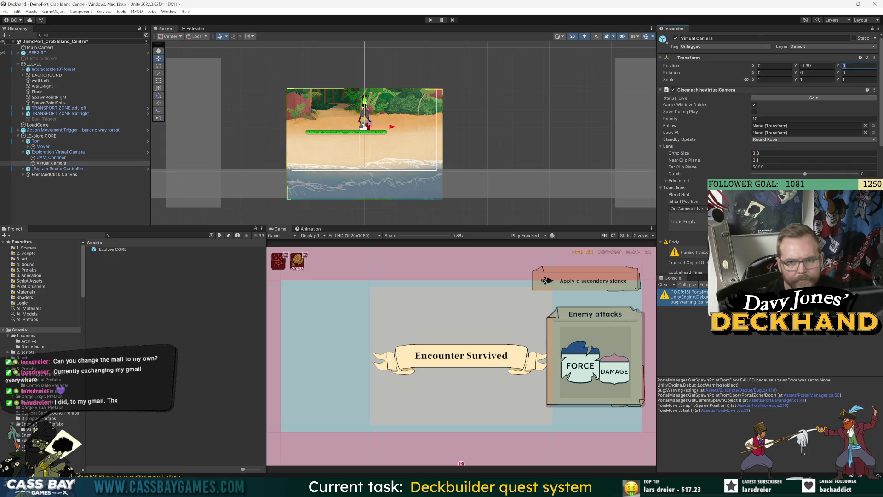
{"action": "type", "text": "-10"}
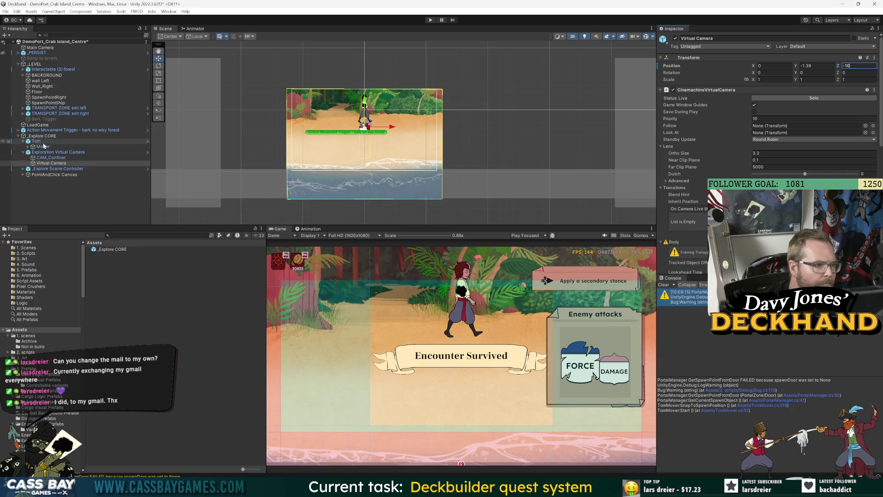
Inspect the confiner's collider shape and move Tom down the beach to Y -2.3
{"action": "left_click", "coordinate": [46, 158]}
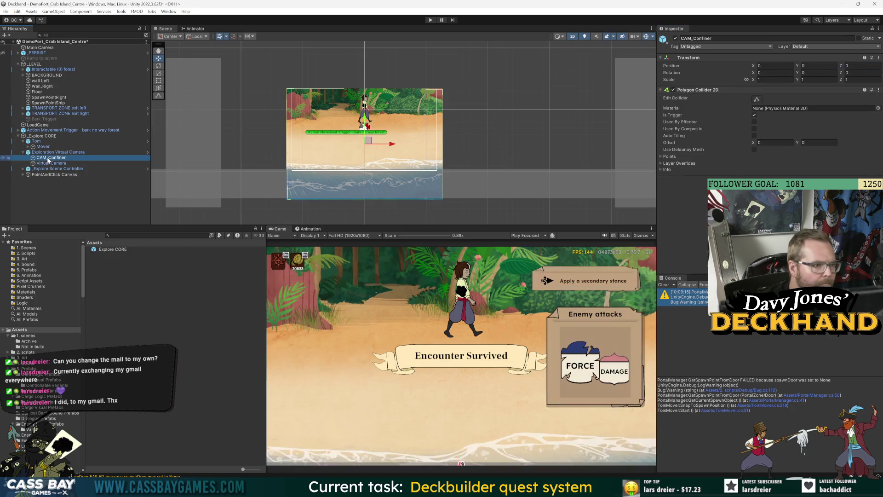
{"action": "left_click", "coordinate": [757, 99]}
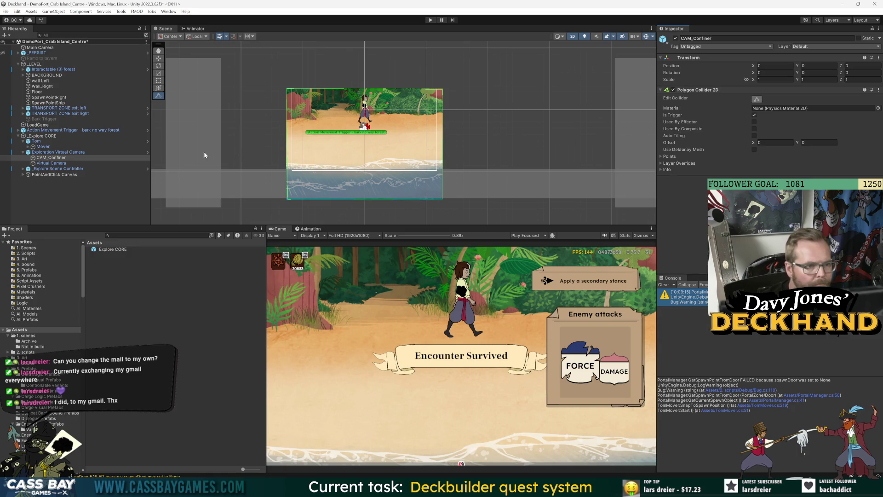
{"action": "left_click", "coordinate": [48, 147]}
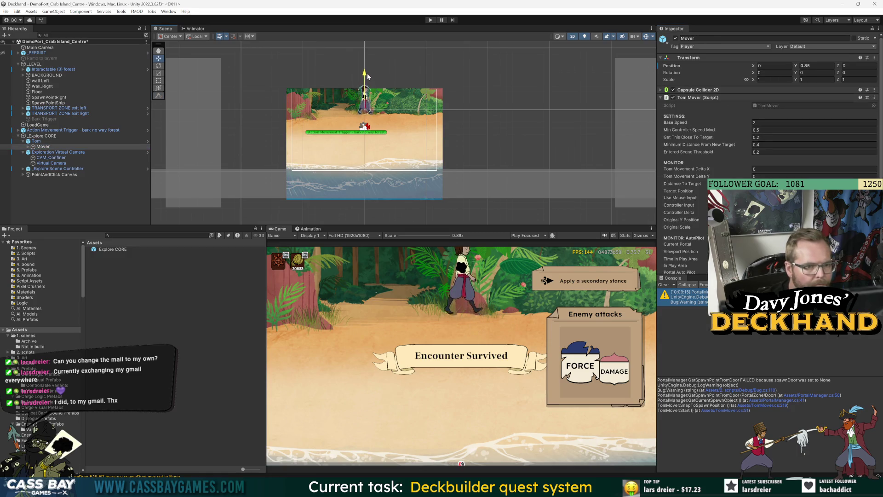
{"action": "mouse_move", "coordinate": [369, 98]}
{"action": "left_mouse_down"}
{"action": "mouse_move", "coordinate": [369, 131]}
{"action": "mouse_move", "coordinate": [368, 113]}
{"action": "left_mouse_up"}
{"action": "left_click", "coordinate": [51, 163]}
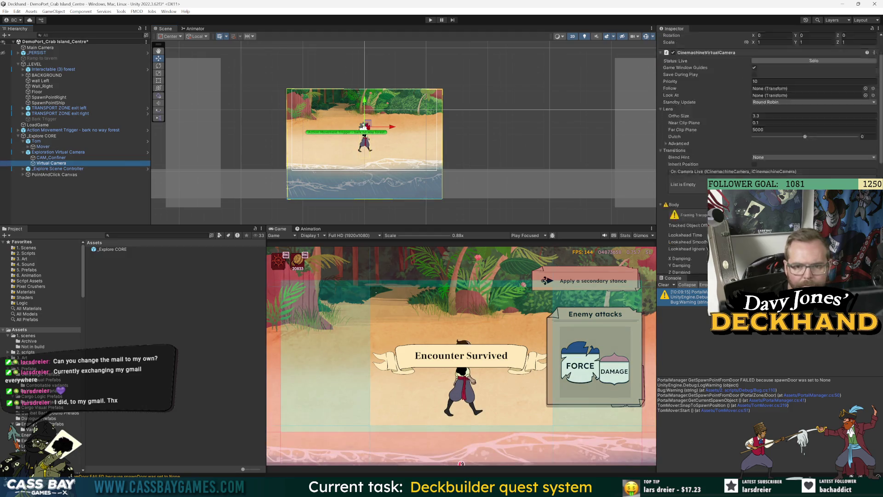
{"action": "scroll", "coordinate": [699, 230], "scroll_direction": "down", "scroll_amount": 5}
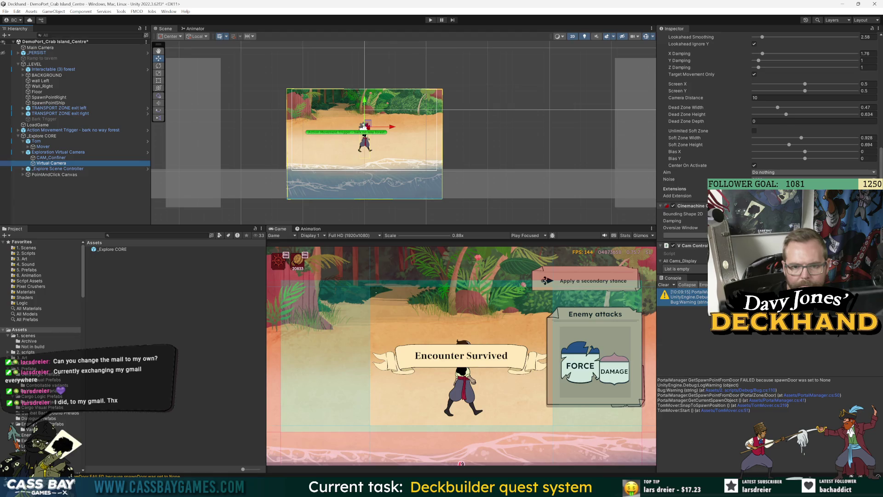
{"action": "scroll", "coordinate": [769, 115], "scroll_direction": "up", "scroll_amount": 5}
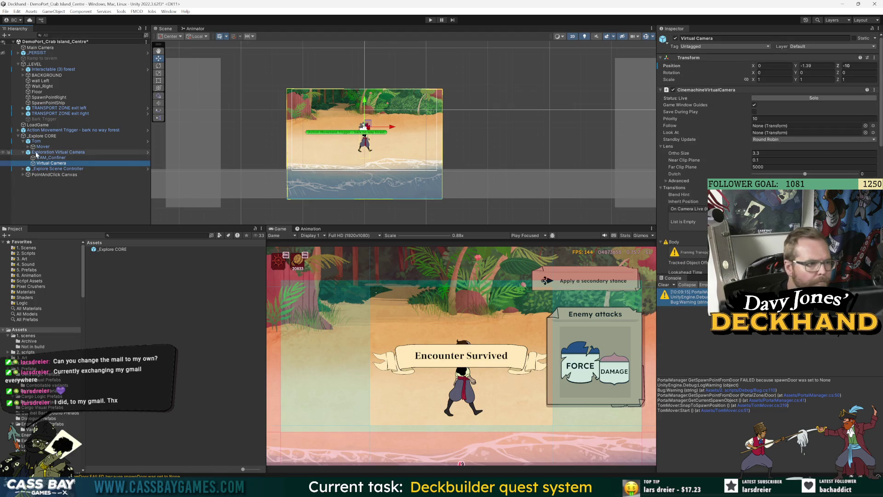
Make Mover the Virtual Camera's Follow and Look At target, nudge Tom up, then open _Explore CORE
{"action": "mouse_move", "coordinate": [43, 147]}
{"action": "left_mouse_down"}
{"action": "mouse_move", "coordinate": [782, 92]}
{"action": "mouse_move", "coordinate": [805, 126]}
{"action": "left_mouse_up"}
{"action": "mouse_move", "coordinate": [47, 149]}
{"action": "left_mouse_down"}
{"action": "mouse_move", "coordinate": [138, 149]}
{"action": "mouse_move", "coordinate": [759, 92]}
{"action": "mouse_move", "coordinate": [791, 133]}
{"action": "mouse_move", "coordinate": [805, 132]}
{"action": "left_mouse_up"}
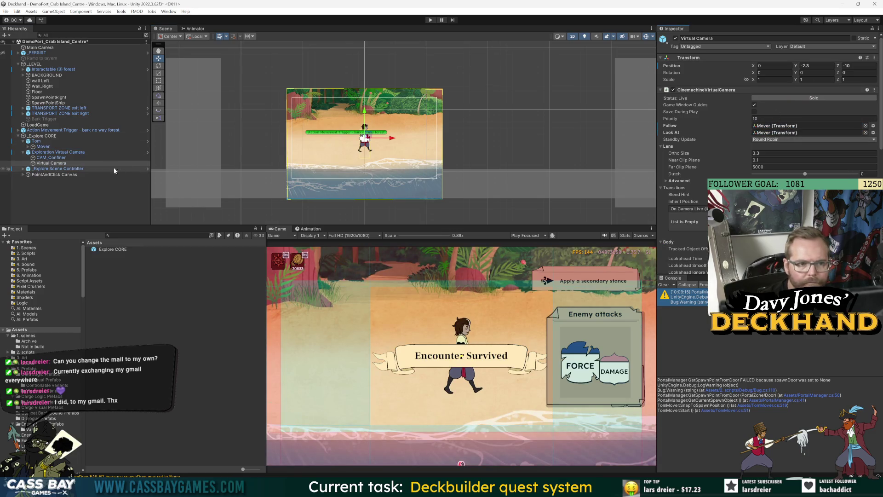
{"action": "left_click", "coordinate": [43, 146]}
{"action": "mouse_move", "coordinate": [364, 112]}
{"action": "left_mouse_down"}
{"action": "mouse_move", "coordinate": [366, 74]}
{"action": "mouse_move", "coordinate": [362, 144]}
{"action": "mouse_move", "coordinate": [354, 85]}
{"action": "mouse_move", "coordinate": [355, 172]}
{"action": "mouse_move", "coordinate": [357, 41]}
{"action": "mouse_move", "coordinate": [356, 170]}
{"action": "mouse_move", "coordinate": [354, 106]}
{"action": "mouse_move", "coordinate": [355, 119]}
{"action": "left_mouse_up"}
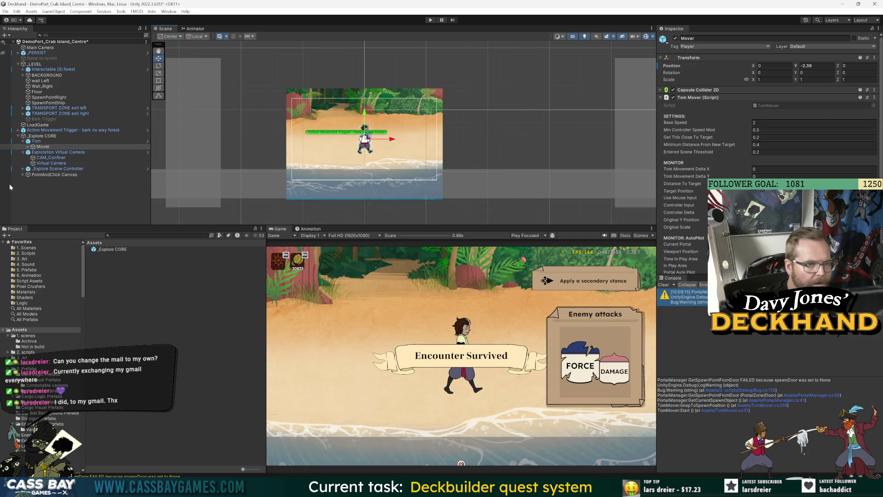
{"action": "left_click", "coordinate": [47, 137]}
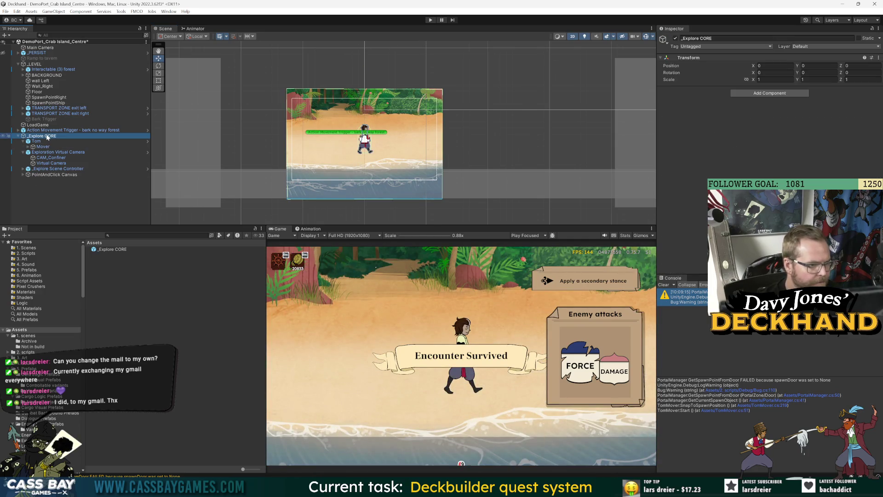
{"action": "double_click", "coordinate": [100, 249]}
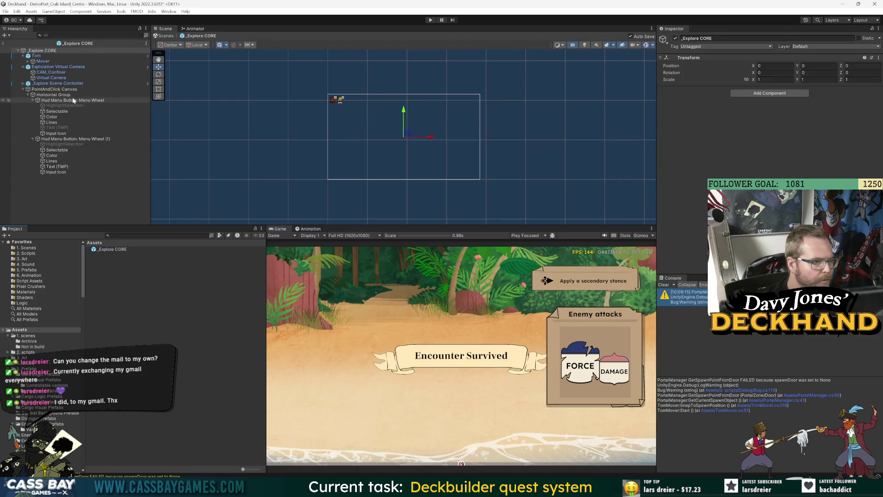
Set the Virtual Camera's Z to -10 in _Explore CORE, ping its Look At Mover, and exit
{"action": "left_click", "coordinate": [55, 77]}
{"action": "left_click", "coordinate": [51, 72]}
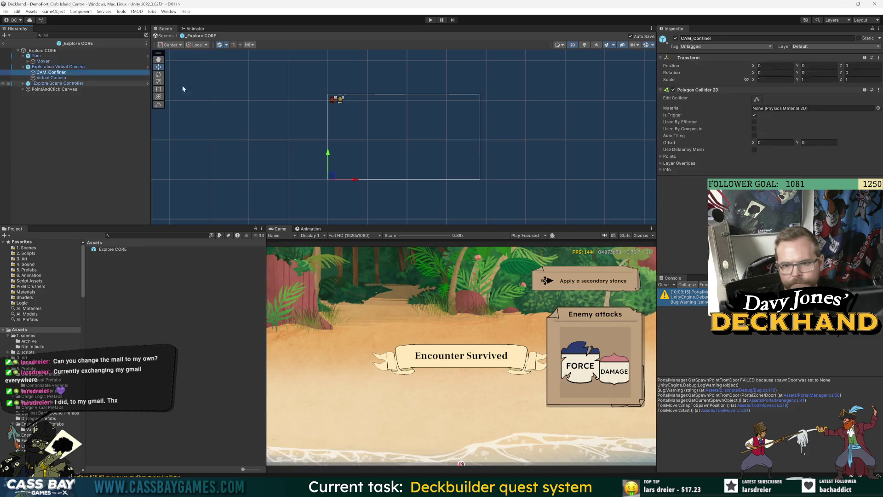
{"action": "key", "text": "Down"}
{"action": "left_click", "coordinate": [857, 66]}
{"action": "type", "text": "-10"}
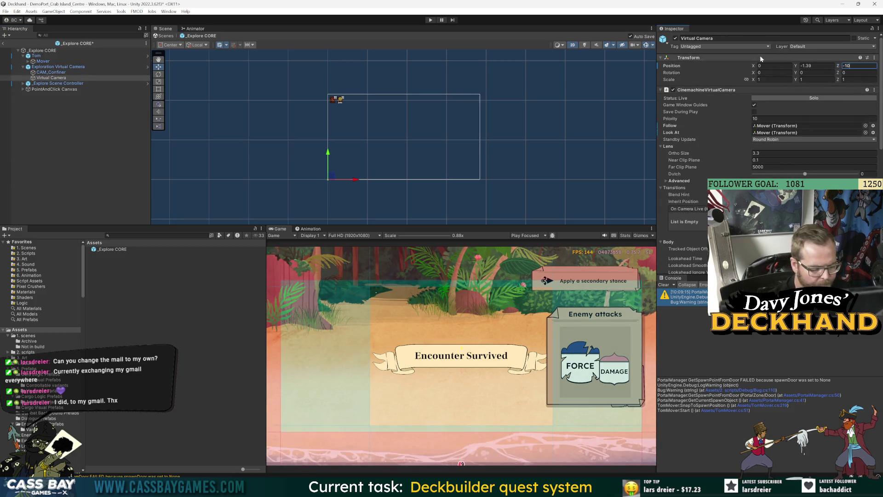
{"action": "left_click", "coordinate": [70, 73]}
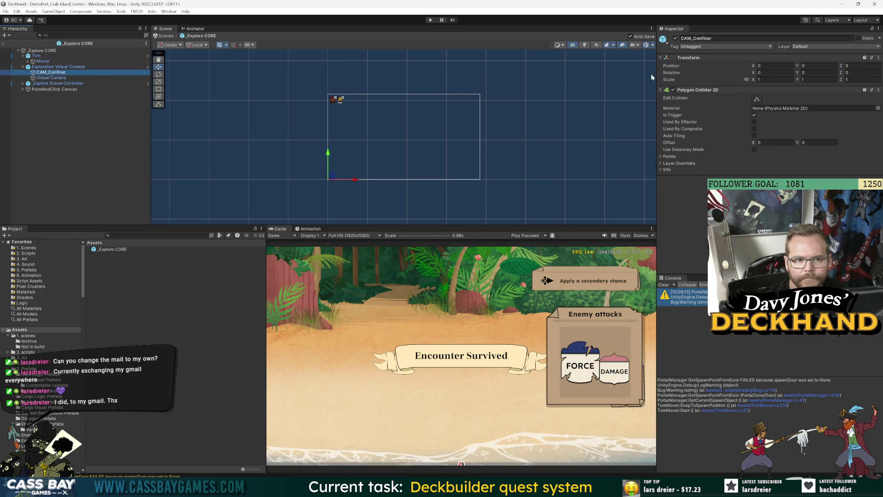
{"action": "key", "text": "Up"}
{"action": "key", "text": "Up"}
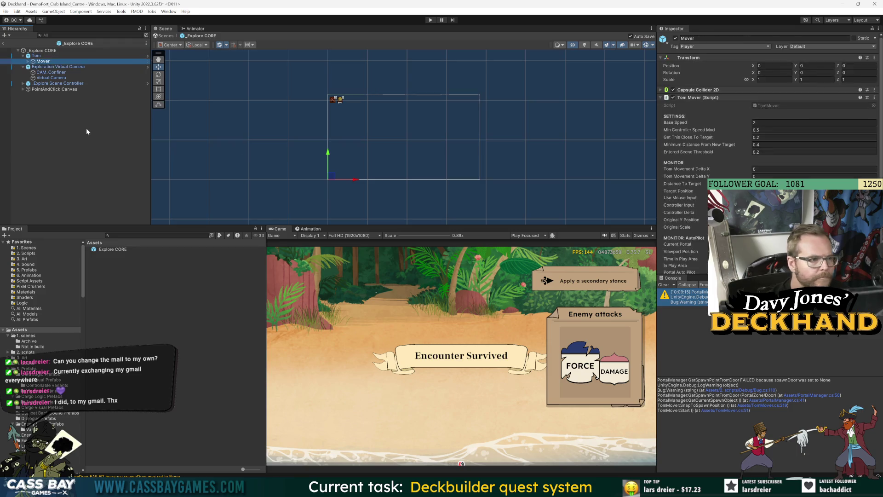
{"action": "key", "text": "Down"}
{"action": "key", "text": "Down"}
{"action": "key", "text": "Down"}
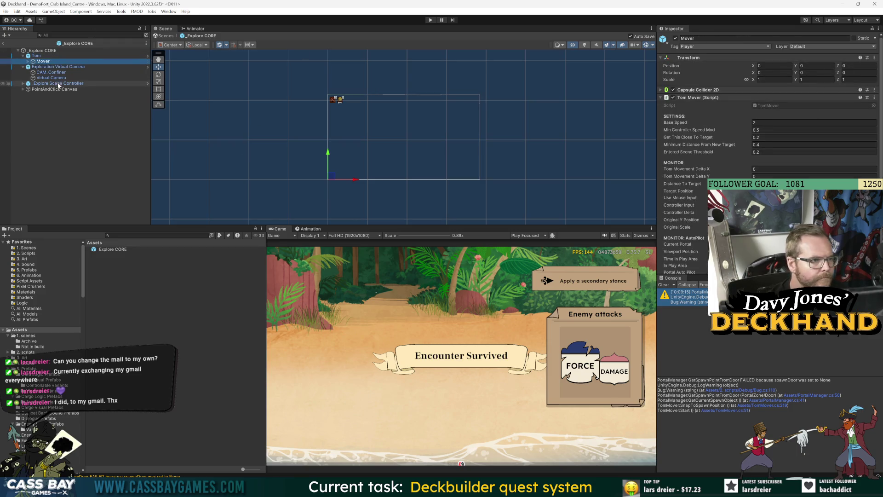
{"action": "left_click", "coordinate": [772, 132]}
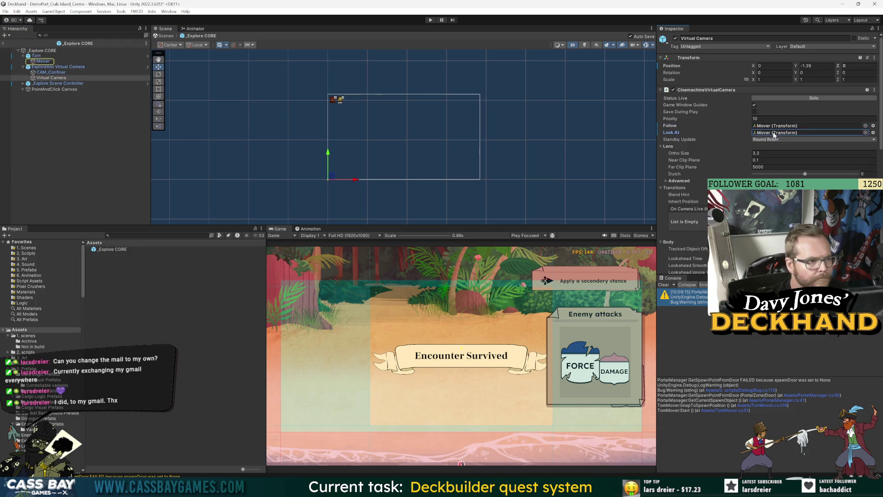
{"action": "left_click", "coordinate": [3, 43]}
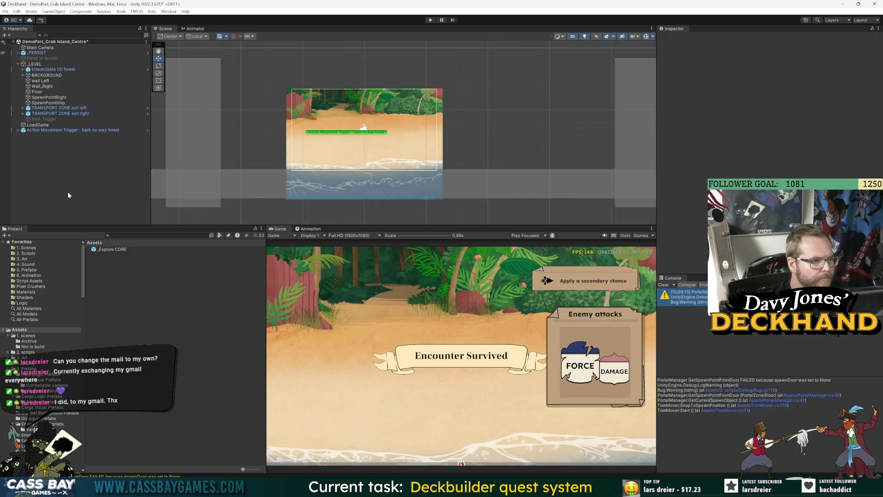
{"action": "left_click", "coordinate": [18, 136]}
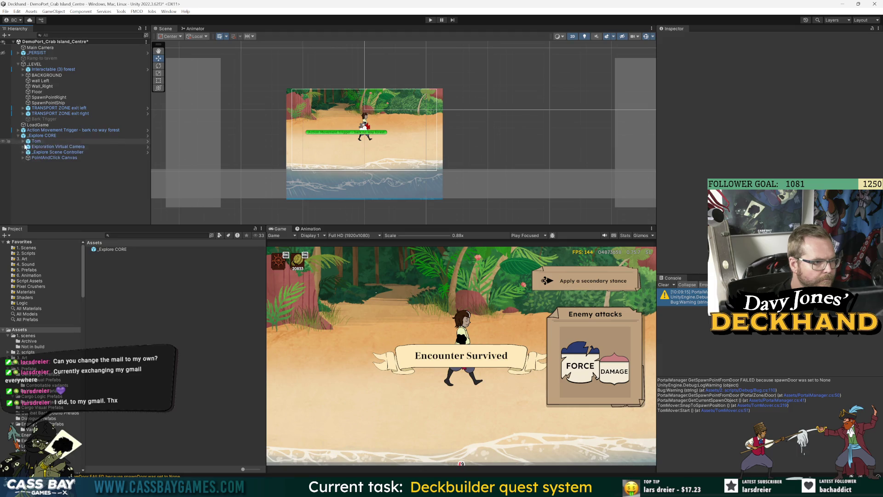
Expand Tom and drag Mover higher up the beach to Y 0.54
{"action": "left_click", "coordinate": [23, 142]}
{"action": "left_click", "coordinate": [22, 141]}
{"action": "left_click", "coordinate": [42, 146]}
{"action": "mouse_move", "coordinate": [364, 102]}
{"action": "left_mouse_down"}
{"action": "mouse_move", "coordinate": [362, 78]}
{"action": "mouse_move", "coordinate": [363, 166]}
{"action": "mouse_move", "coordinate": [368, 115]}
{"action": "mouse_move", "coordinate": [373, 123]}
{"action": "mouse_move", "coordinate": [381, 98]}
{"action": "left_mouse_up"}
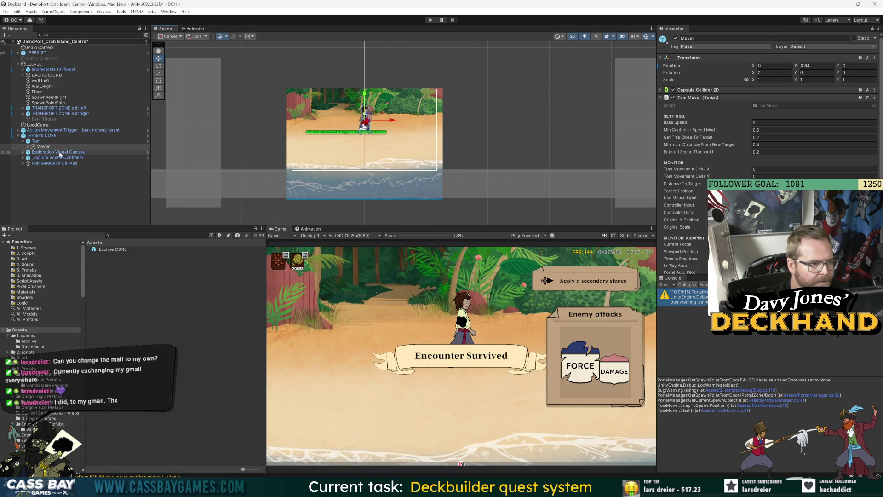
Unpack _Explore CORE from its prefab and select the Exploration Virtual Camera's Virtual Camera
{"action": "left_click", "coordinate": [40, 137]}
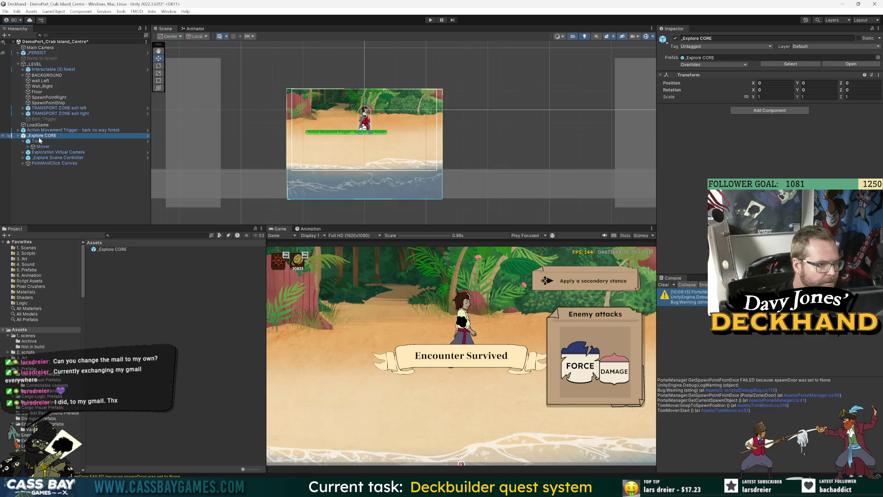
{"action": "right_click", "coordinate": [39, 137]}
{"action": "mouse_move", "coordinate": [92, 236]}
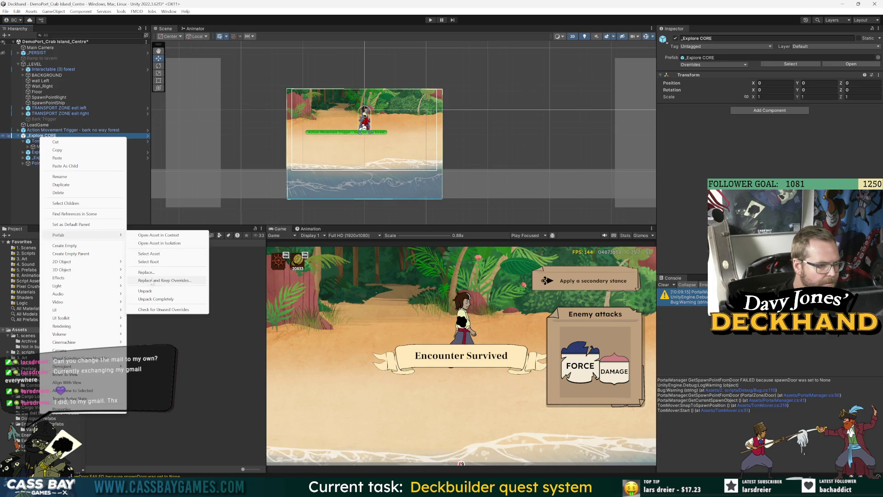
{"action": "left_click", "coordinate": [145, 290]}
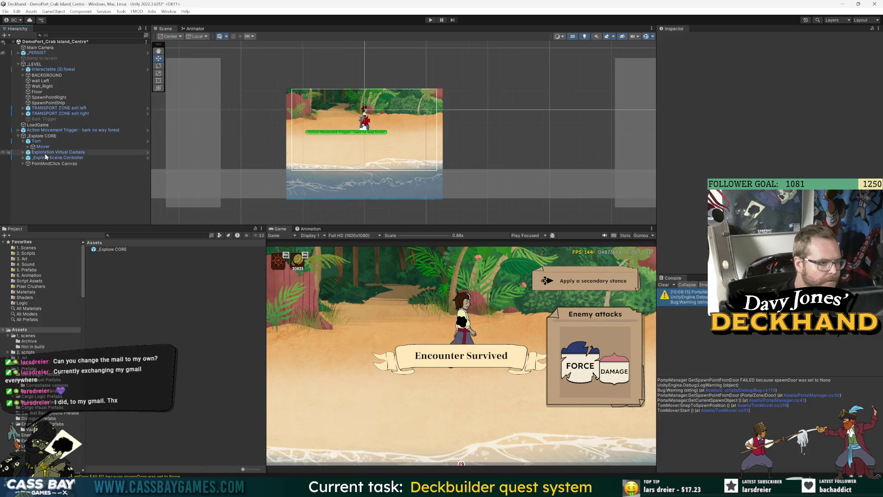
{"action": "left_click", "coordinate": [23, 152]}
{"action": "left_click", "coordinate": [51, 163]}
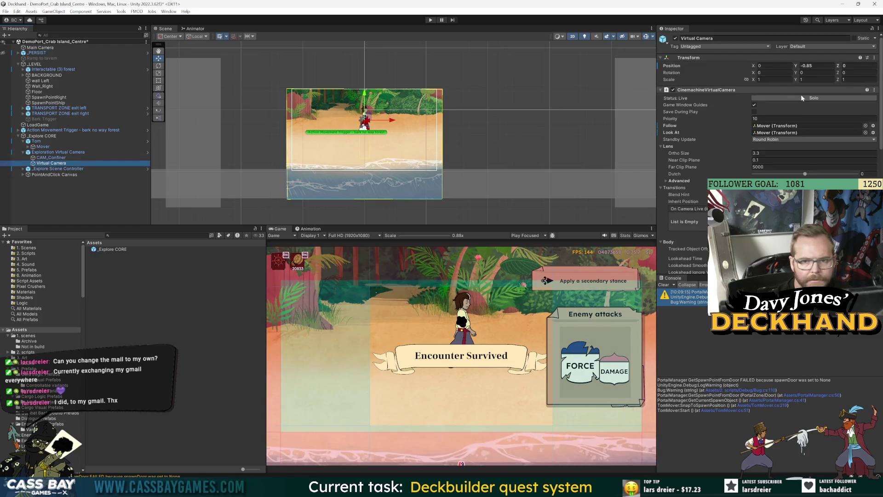
Lower the camera's Ortho Size to zoom in, and undo a trial move of Mover to Y 0.2
{"action": "left_click_drag", "start_coordinate": [697, 154], "coordinate": [693, 154]}
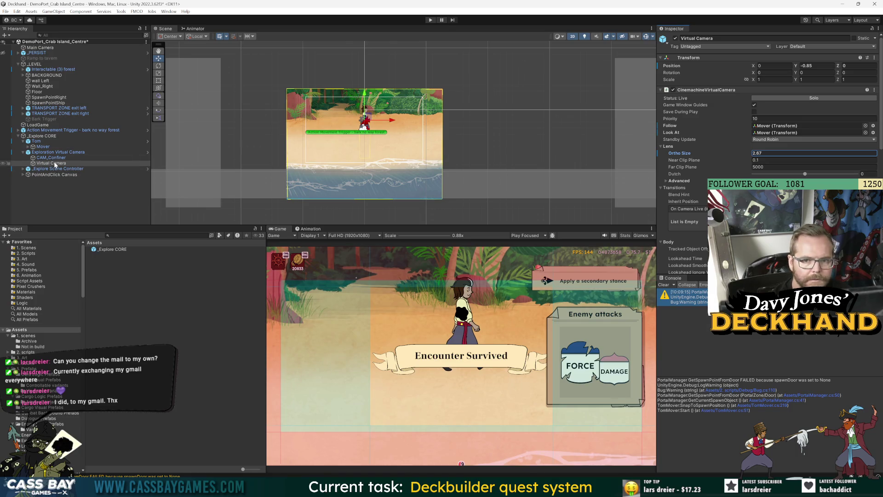
{"action": "left_click", "coordinate": [43, 147]}
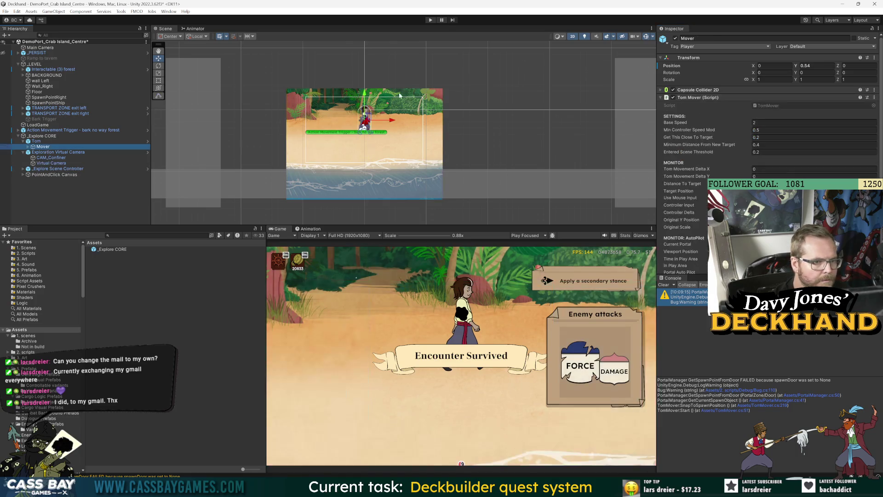
{"action": "left_click_drag", "start_coordinate": [365, 96], "coordinate": [367, 100]}
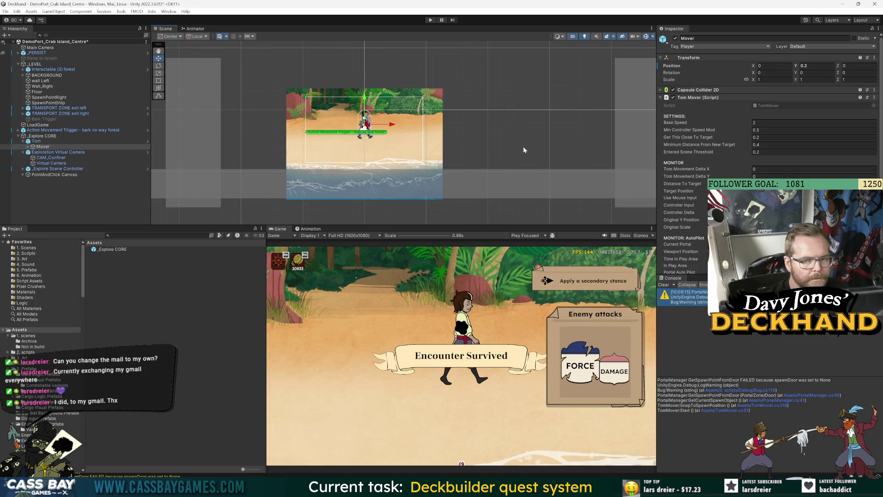
{"action": "key", "text": "ctrl+z"}
Check CAM_Confiner and toggle the Virtual Camera component off and back on
{"action": "left_click", "coordinate": [55, 163]}
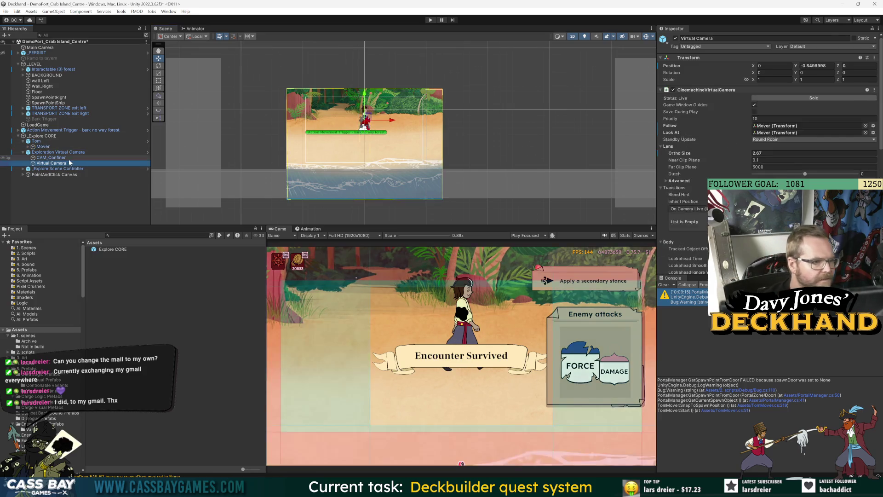
{"action": "left_click", "coordinate": [68, 159]}
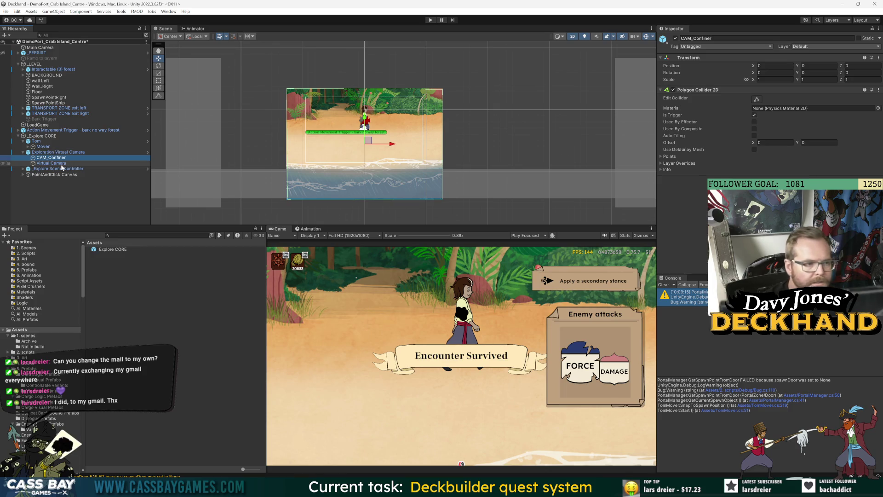
{"action": "left_click", "coordinate": [48, 163]}
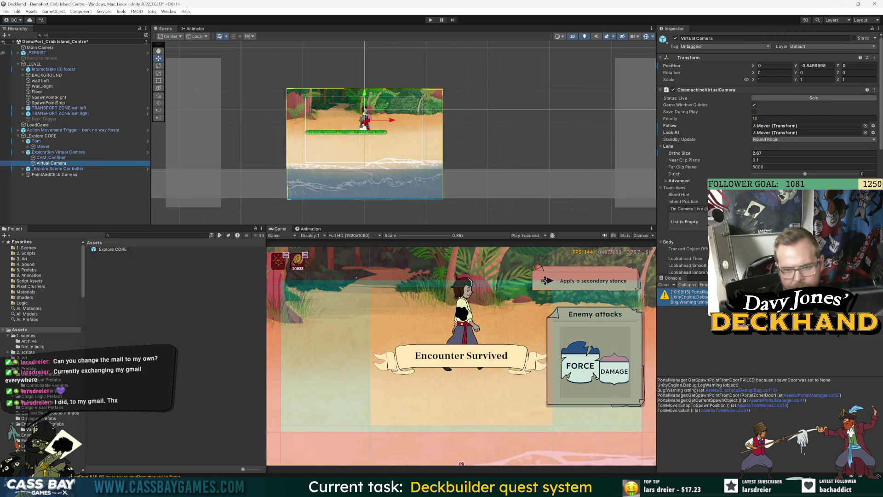
{"action": "left_click", "coordinate": [673, 90]}
{"action": "left_click", "coordinate": [673, 89]}
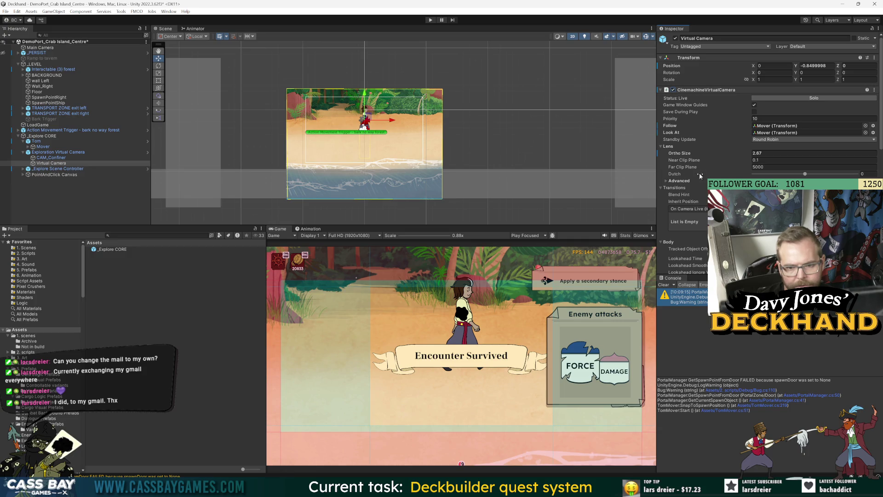
{"action": "scroll", "coordinate": [700, 175], "scroll_direction": "down", "scroll_amount": 10}
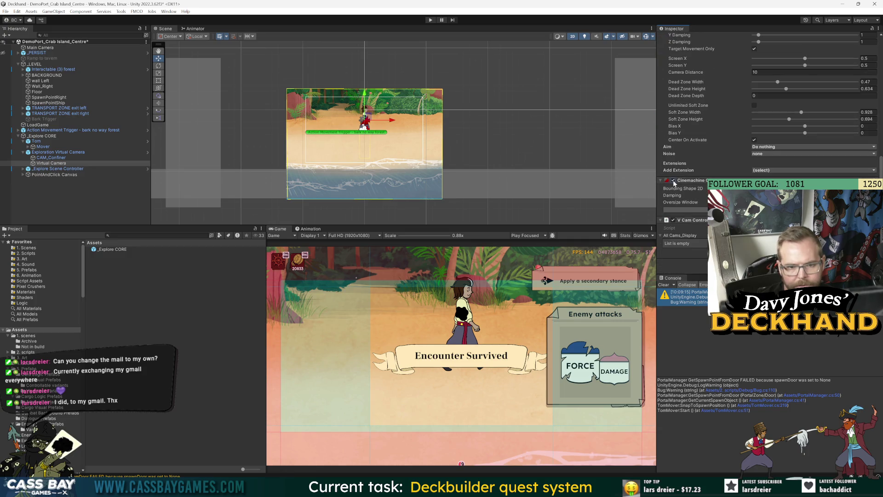
{"action": "scroll", "coordinate": [674, 183], "scroll_direction": "up", "scroll_amount": 4}
{"action": "scroll", "coordinate": [782, 128], "scroll_direction": "up", "scroll_amount": 1}
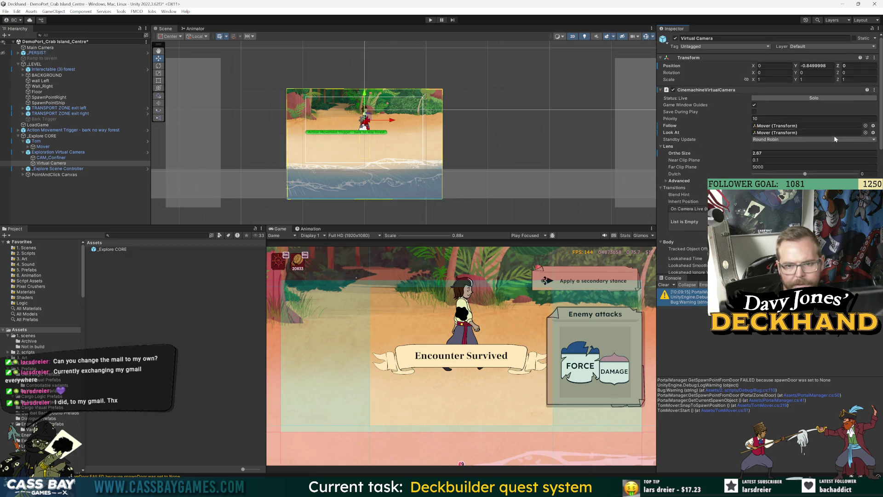
Set Mover as the camera's Follow target, move Mover to Y -0.86, and confirm the follow transform
{"action": "mouse_move", "coordinate": [46, 147]}
{"action": "left_mouse_down"}
{"action": "mouse_move", "coordinate": [809, 126]}
{"action": "mouse_move", "coordinate": [64, 150]}
{"action": "mouse_move", "coordinate": [793, 85]}
{"action": "mouse_move", "coordinate": [787, 134]}
{"action": "left_mouse_up"}
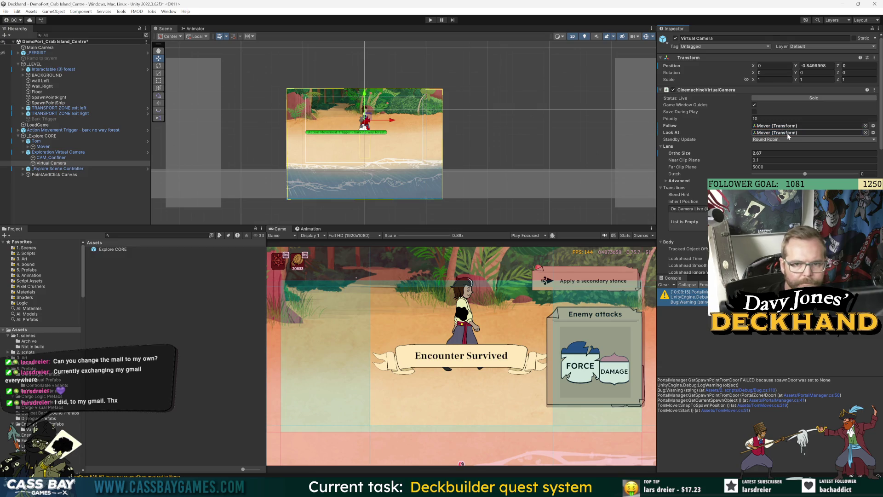
{"action": "left_click", "coordinate": [44, 146]}
{"action": "left_click_drag", "start_coordinate": [368, 95], "coordinate": [367, 113]}
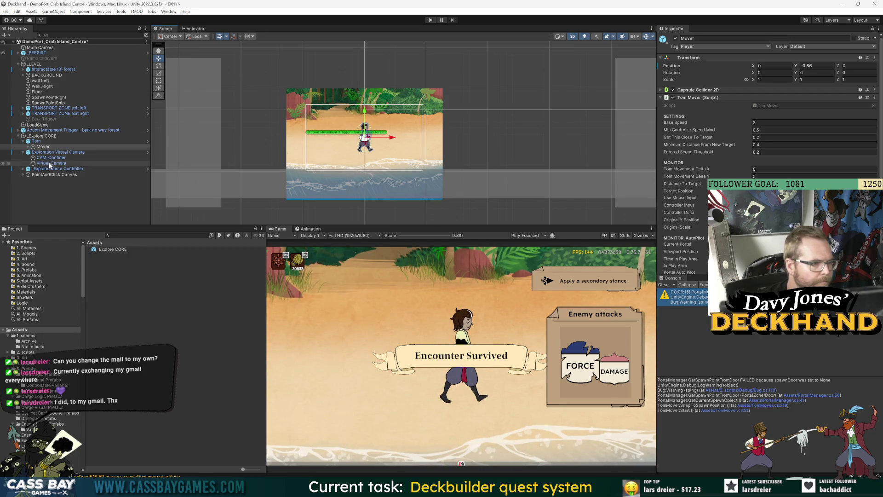
{"action": "left_click", "coordinate": [68, 162]}
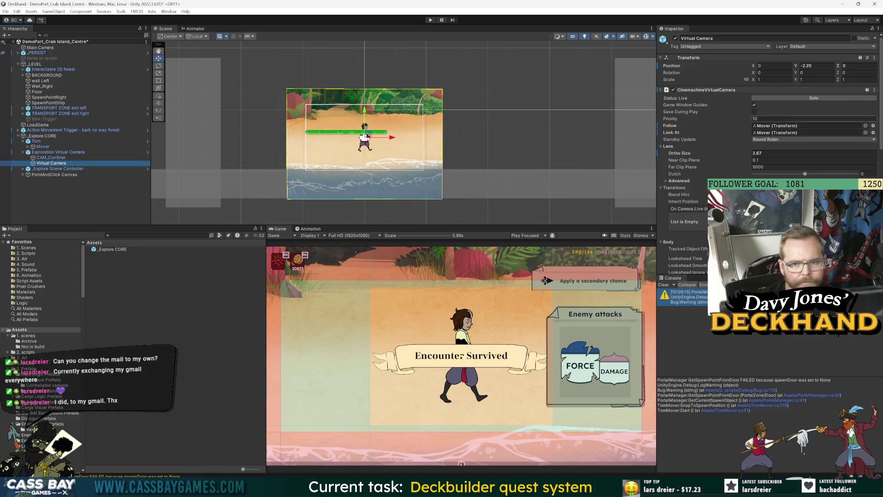
{"action": "left_click", "coordinate": [865, 126]}
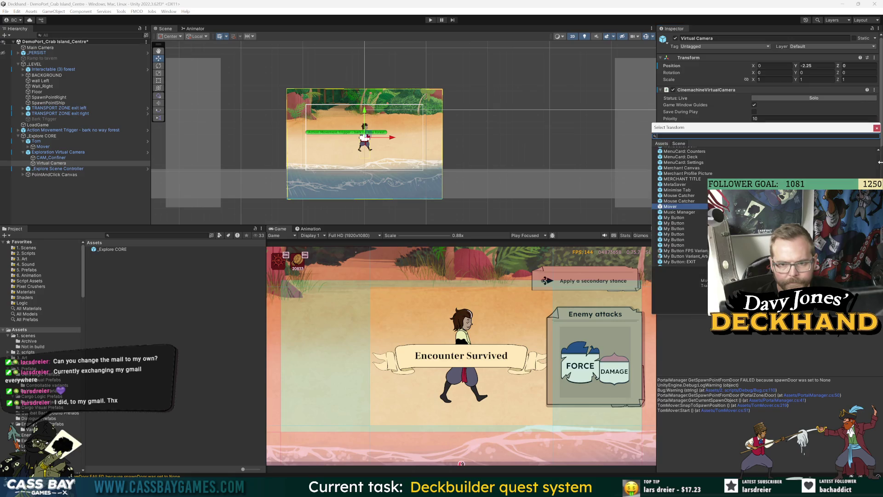
{"action": "double_click", "coordinate": [741, 147]}
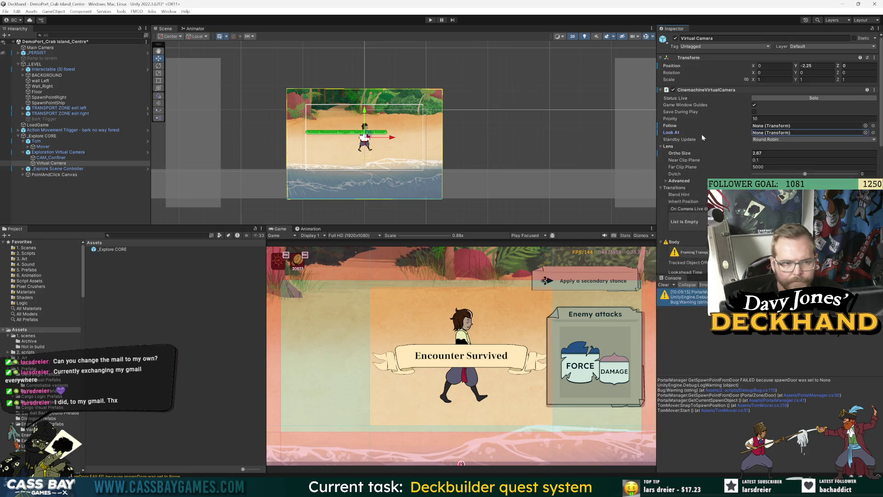
Try parenting the Virtual Camera under Mover, cancelling the blocked prefab restructure warnings
{"action": "left_click_drag", "start_coordinate": [51, 163], "coordinate": [42, 146]}
{"action": "left_click", "coordinate": [492, 259]}
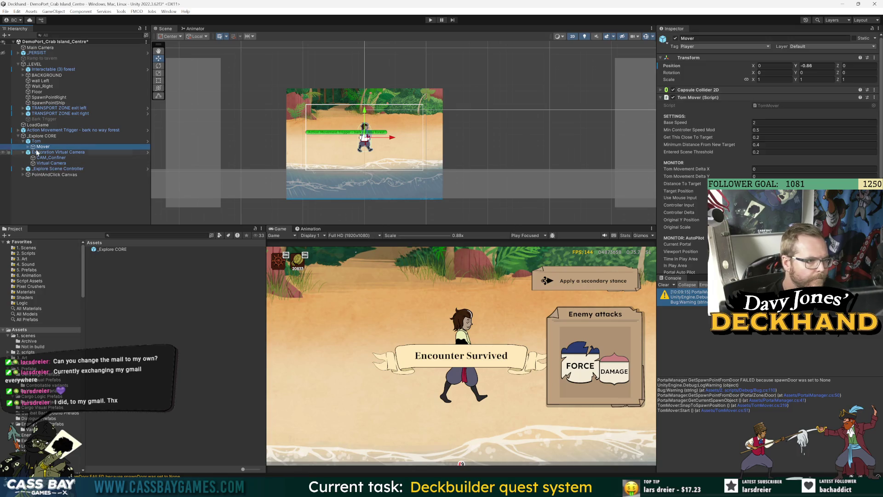
{"action": "left_click", "coordinate": [51, 163]}
{"action": "mouse_move", "coordinate": [47, 148]}
{"action": "left_mouse_down"}
{"action": "mouse_move", "coordinate": [718, 92]}
{"action": "mouse_move", "coordinate": [785, 128]}
{"action": "mouse_move", "coordinate": [77, 167]}
{"action": "left_mouse_up"}
{"action": "left_click", "coordinate": [492, 260]}
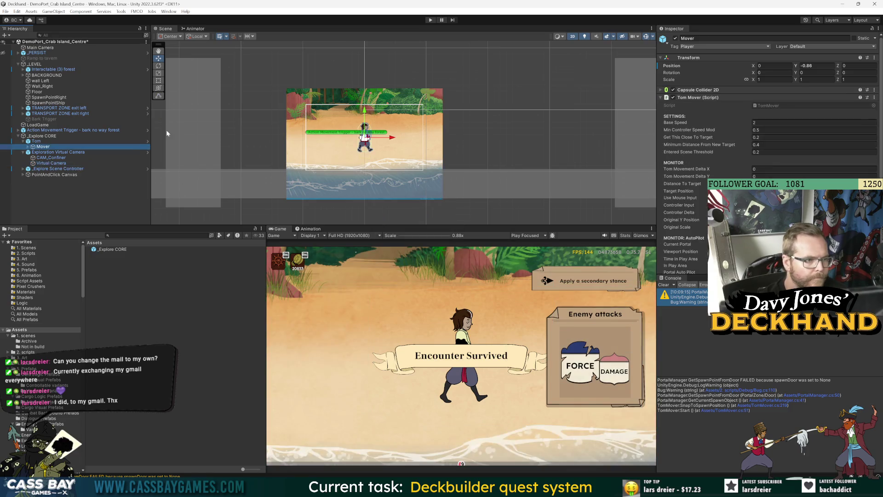
Set Mover as the Virtual Camera's Look At target and raise Mover to Y 0.39
{"action": "left_click", "coordinate": [36, 141]}
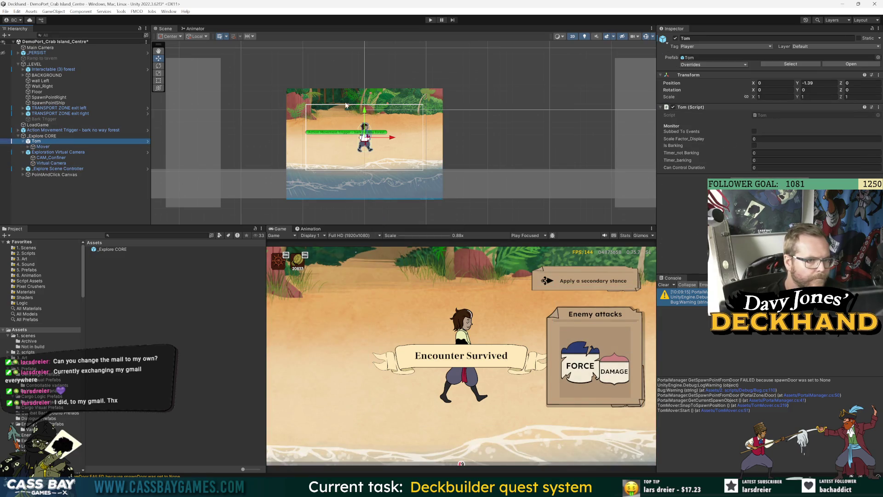
{"action": "left_click", "coordinate": [52, 165]}
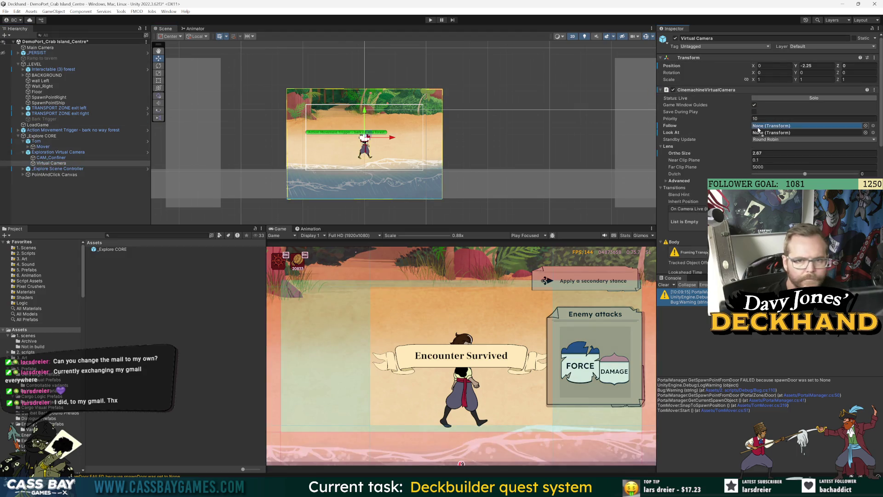
{"action": "left_click_drag", "start_coordinate": [30, 147], "coordinate": [782, 133]}
{"action": "left_click", "coordinate": [43, 146]}
{"action": "mouse_move", "coordinate": [365, 120]}
{"action": "left_mouse_down"}
{"action": "mouse_move", "coordinate": [366, 94]}
{"action": "mouse_move", "coordinate": [371, 135]}
{"action": "mouse_move", "coordinate": [369, 97]}
{"action": "left_mouse_up"}
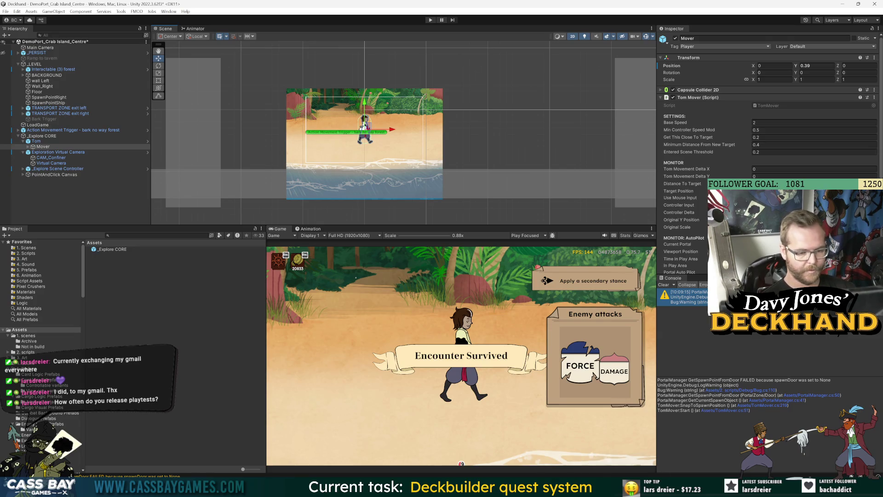
Return to Unity, clear the spawn-point warnings from the Console, then switch to the Google results
{"action": "mouse_move", "coordinate": [525, 488]}
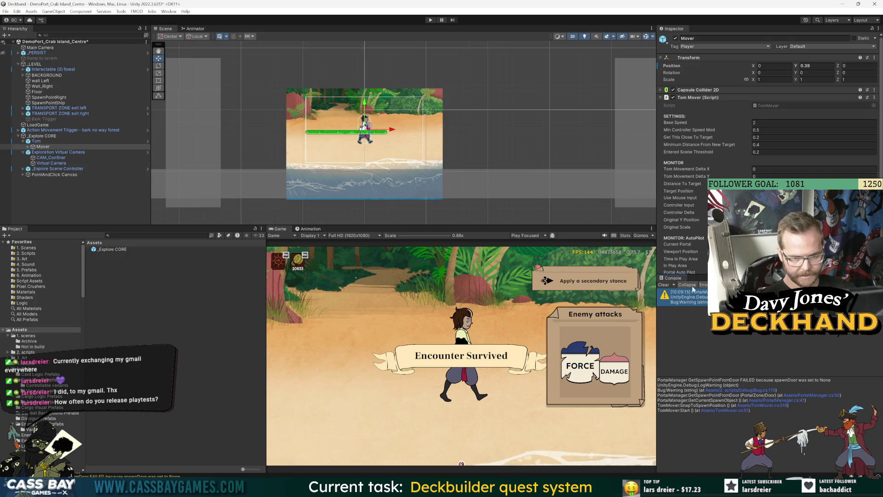
{"action": "mouse_move", "coordinate": [466, 489]}
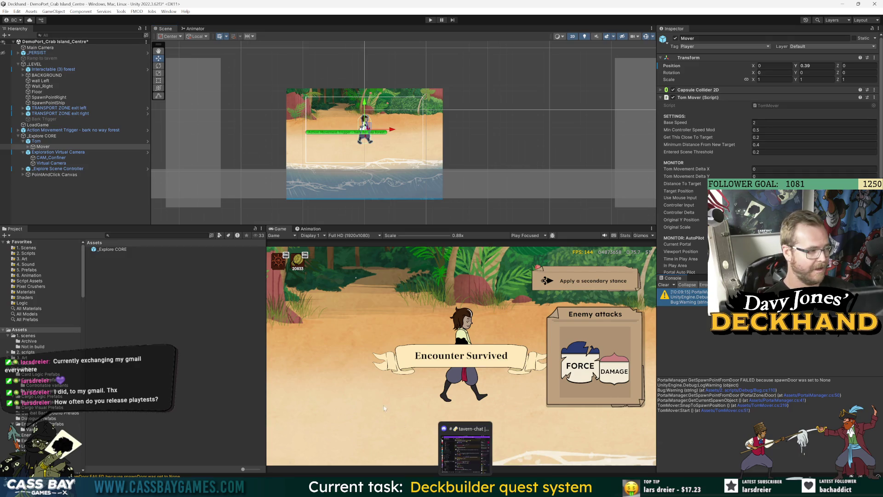
{"action": "key", "text": "alt+Tab"}
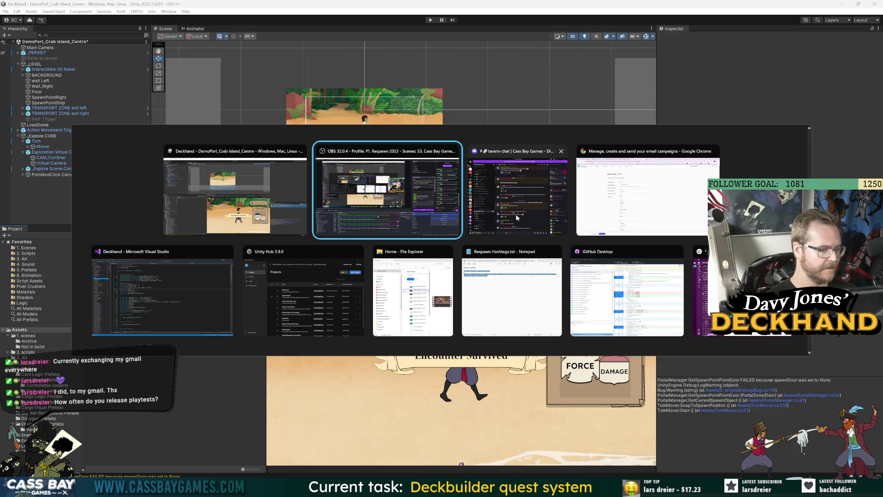
{"action": "key", "text": "Escape"}
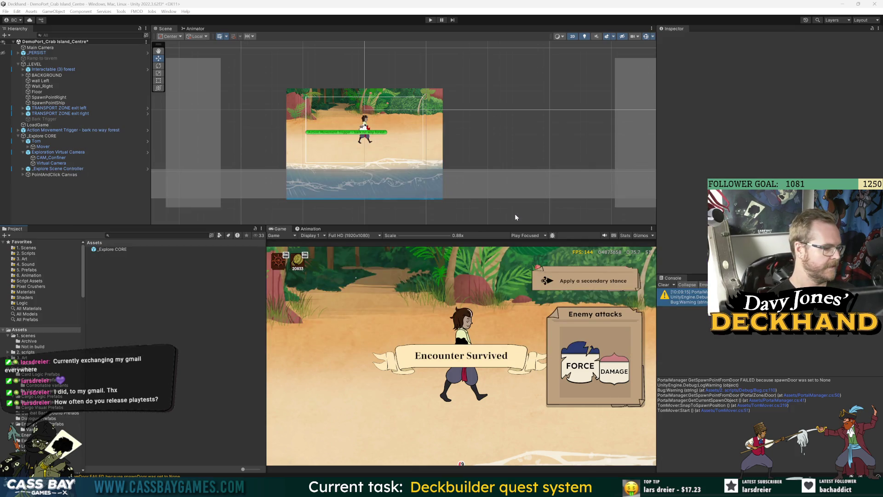
{"action": "key", "text": "alt+Tab"}
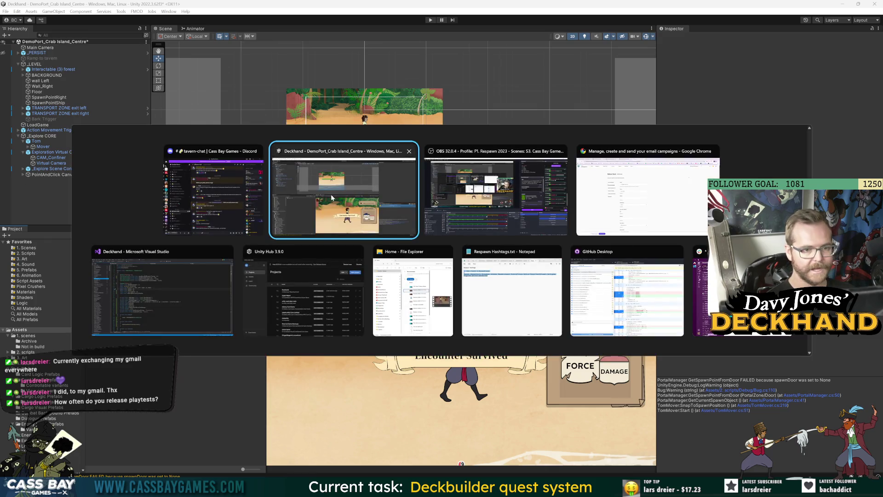
{"action": "left_click", "coordinate": [331, 194]}
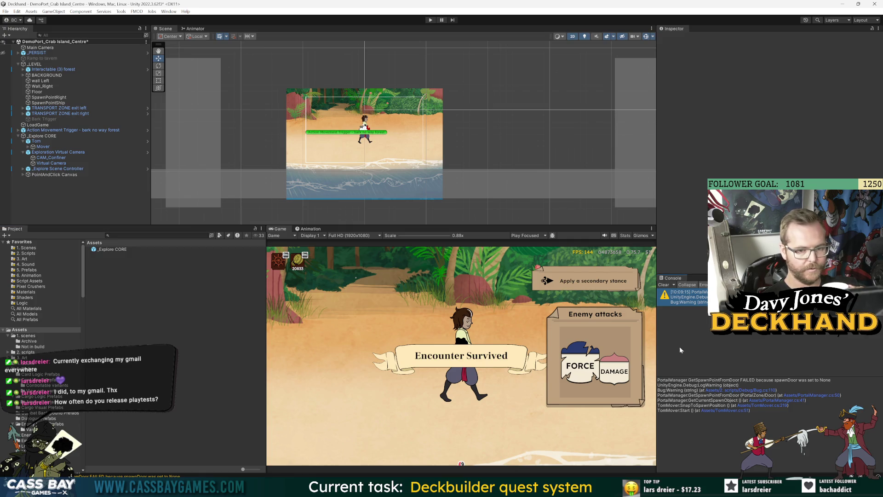
{"action": "left_click", "coordinate": [665, 286]}
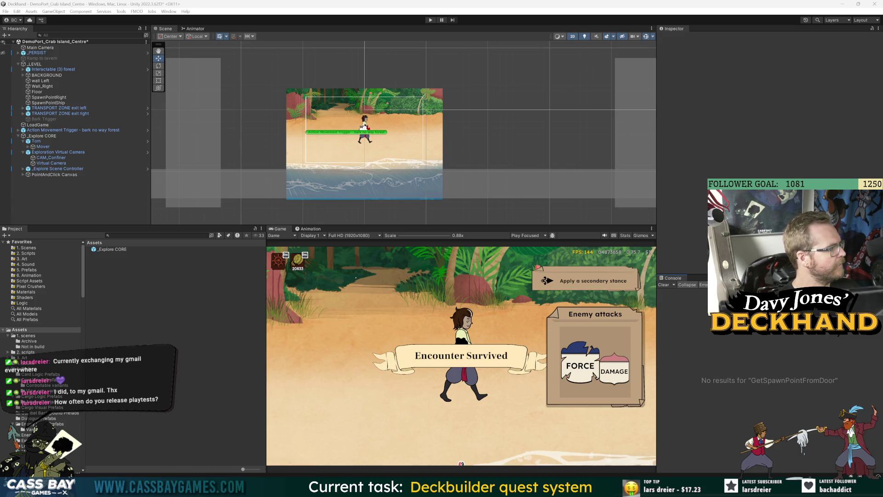
{"action": "key", "text": "alt+Tab"}
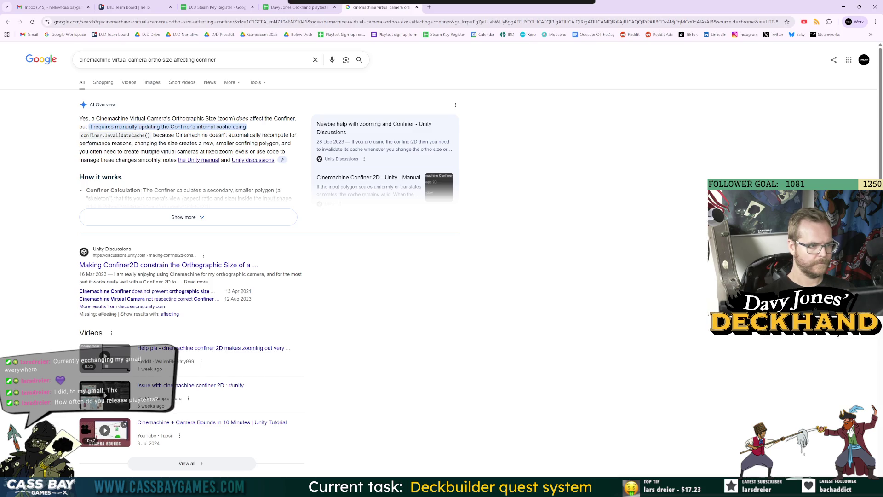
Leave the Google results for Unity and select the Virtual Camera to review its settings
{"action": "key", "text": "alt+Tab"}
{"action": "left_click", "coordinate": [63, 164]}
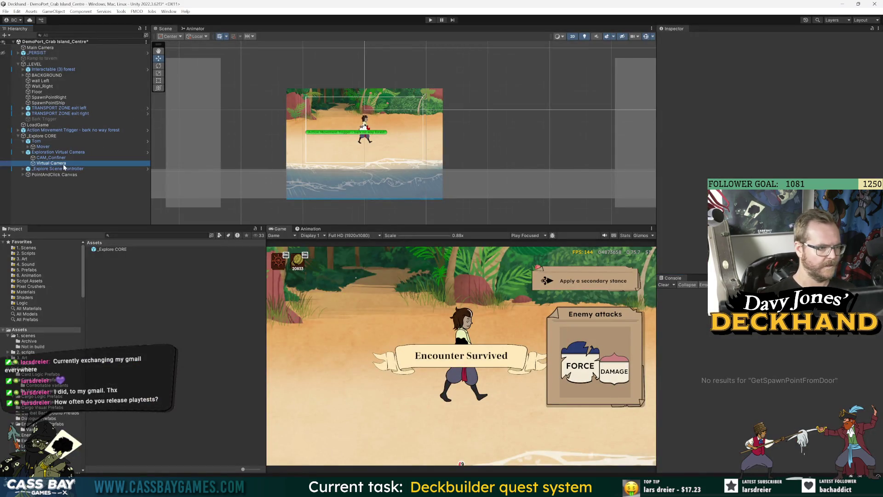
Raise the Mover in the scene and nudge the Virtual Camera's Ortho Size lower
{"action": "scroll", "coordinate": [764, 115], "scroll_direction": "down", "scroll_amount": 10}
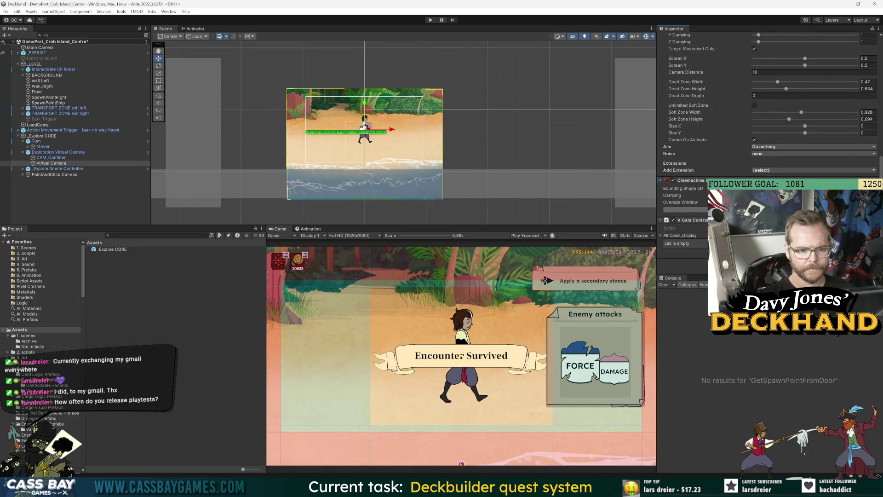
{"action": "left_click", "coordinate": [43, 146]}
{"action": "left_click_drag", "start_coordinate": [363, 104], "coordinate": [373, 94]}
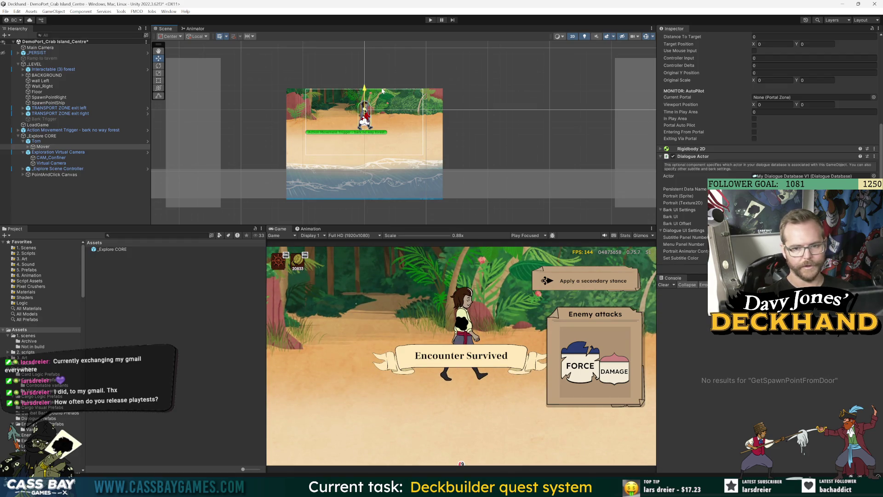
{"action": "left_click", "coordinate": [50, 163]}
{"action": "scroll", "coordinate": [740, 123], "scroll_direction": "up", "scroll_amount": 5}
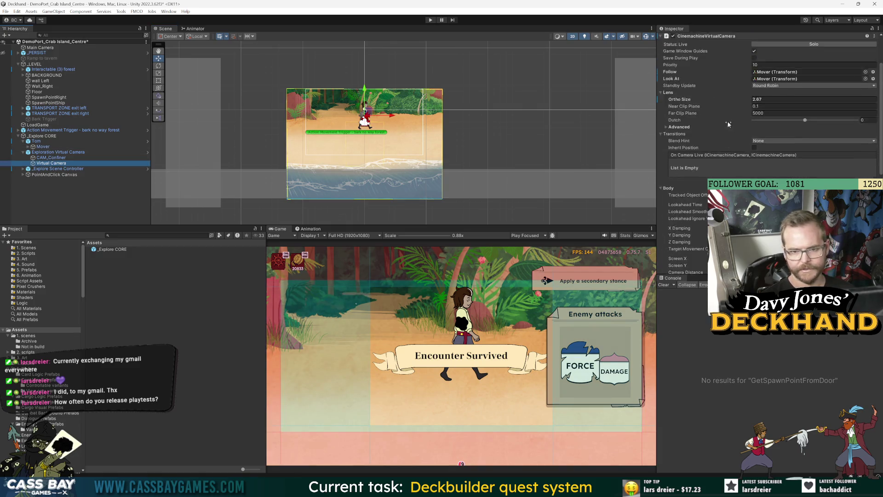
{"action": "left_click_drag", "start_coordinate": [688, 156], "coordinate": [684, 155]}
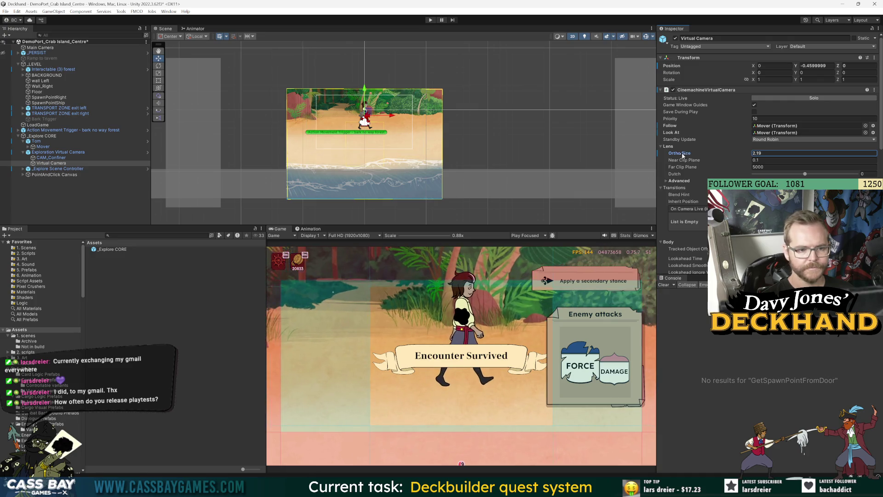
Lower the Mover from Y 1.53 to 0.99, move it back up, then start a play test
{"action": "left_click", "coordinate": [42, 146]}
{"action": "left_click_drag", "start_coordinate": [364, 91], "coordinate": [376, 98]}
{"action": "left_click", "coordinate": [50, 163]}
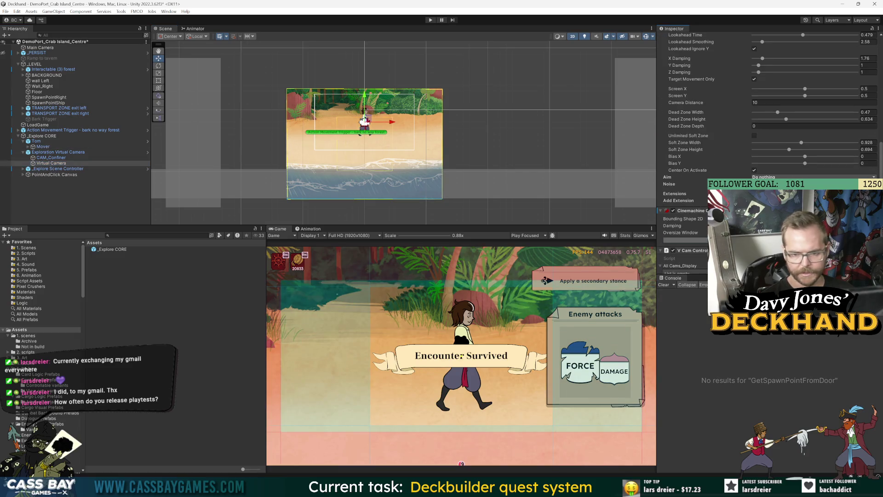
{"action": "left_click", "coordinate": [43, 146]}
{"action": "left_click_drag", "start_coordinate": [372, 96], "coordinate": [375, 94]}
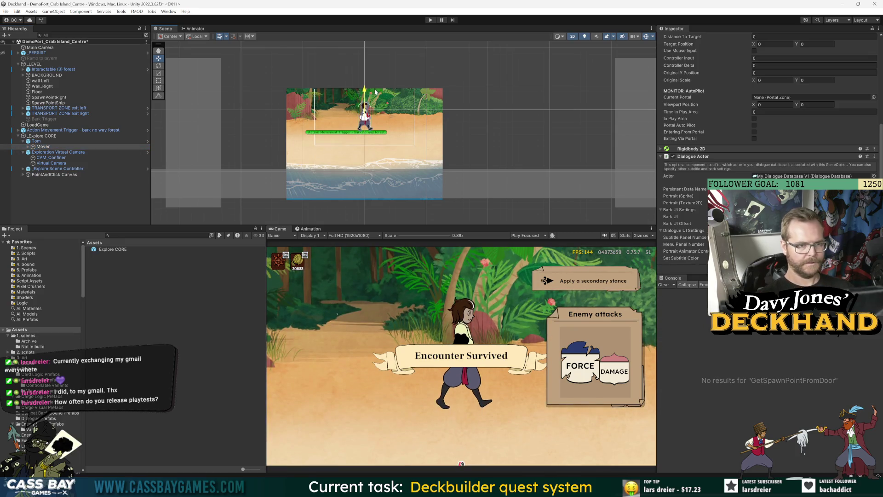
{"action": "left_click", "coordinate": [51, 164]}
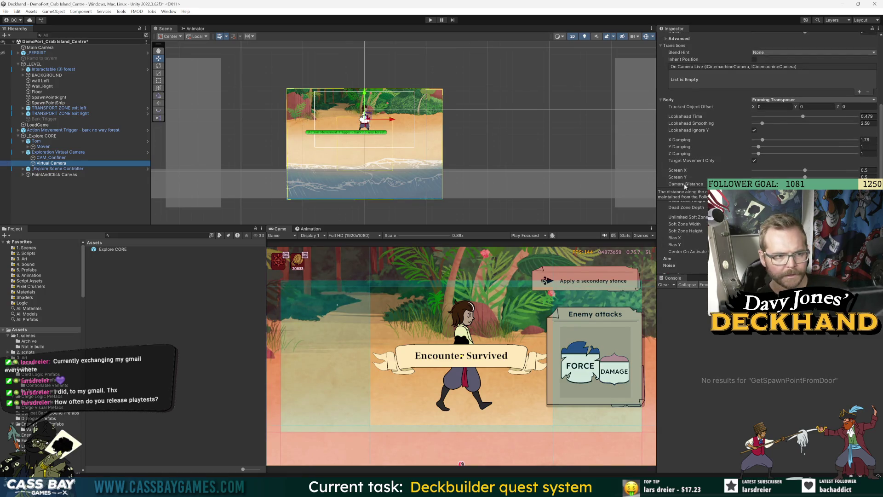
{"action": "left_click", "coordinate": [427, 20]}
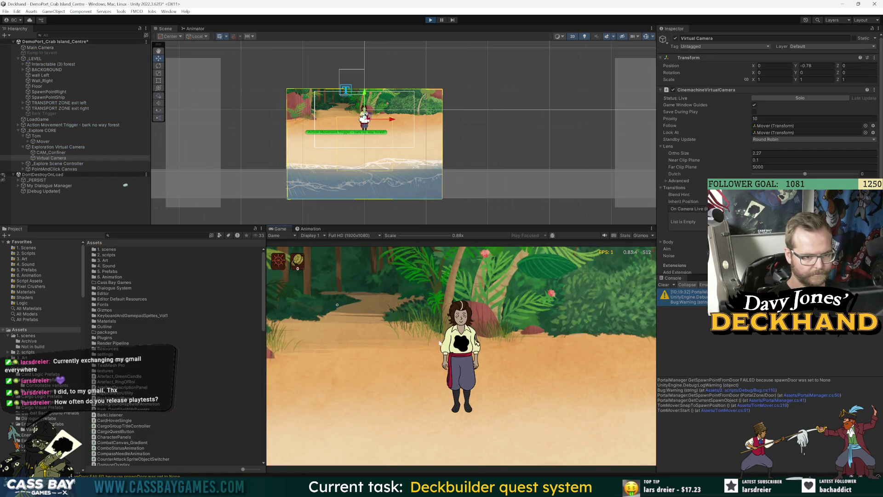
Walk Tom left past the Enter jungle path, then back right toward the beach's right edge
{"action": "left_click", "coordinate": [302, 365]}
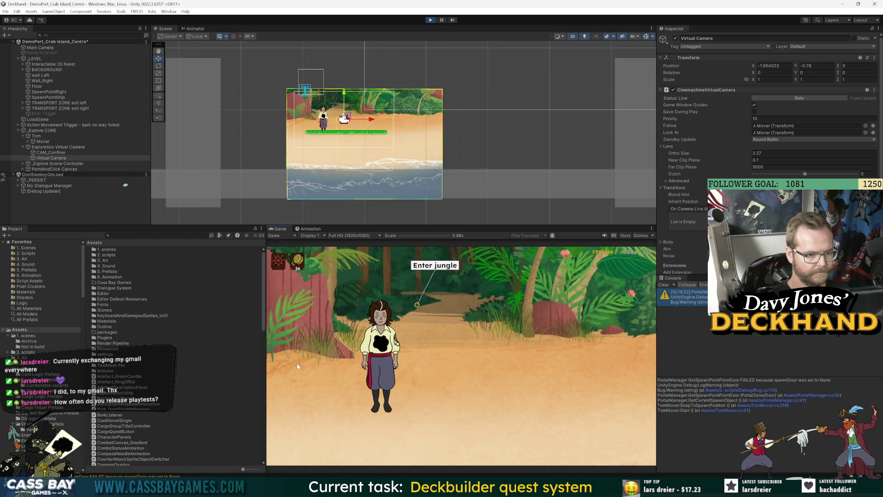
{"action": "left_click", "coordinate": [295, 364]}
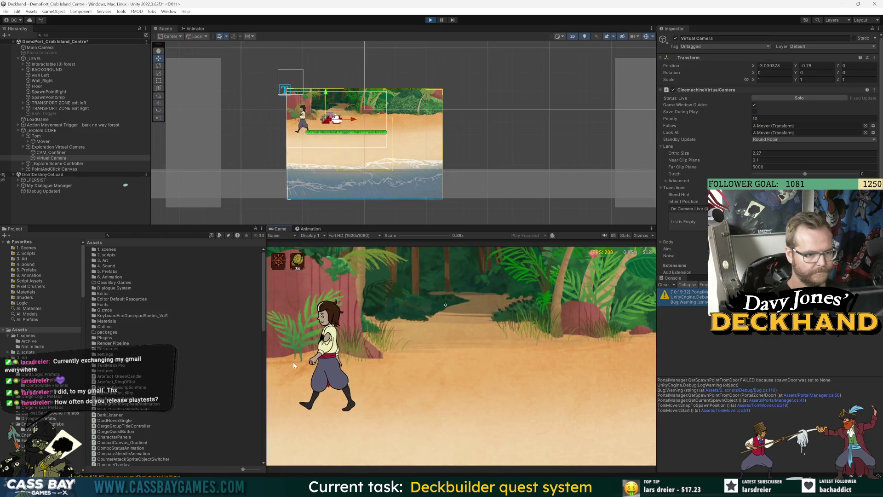
{"action": "left_click", "coordinate": [537, 377]}
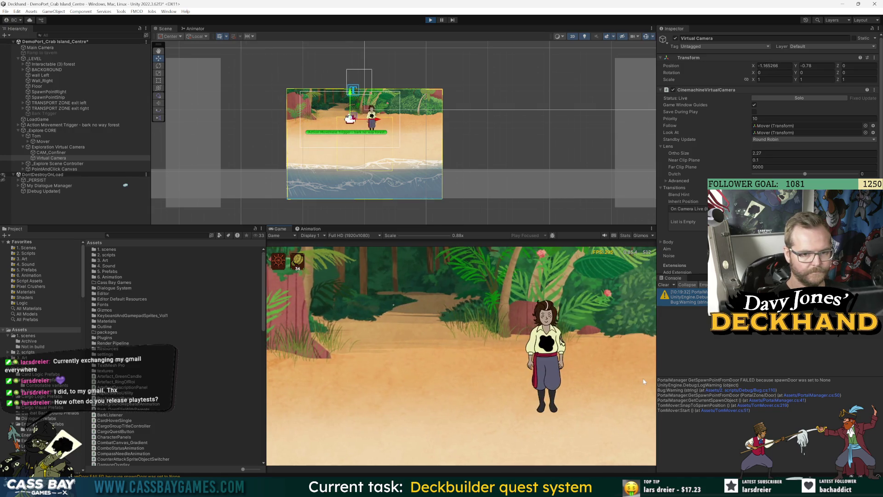
{"action": "left_click", "coordinate": [637, 381]}
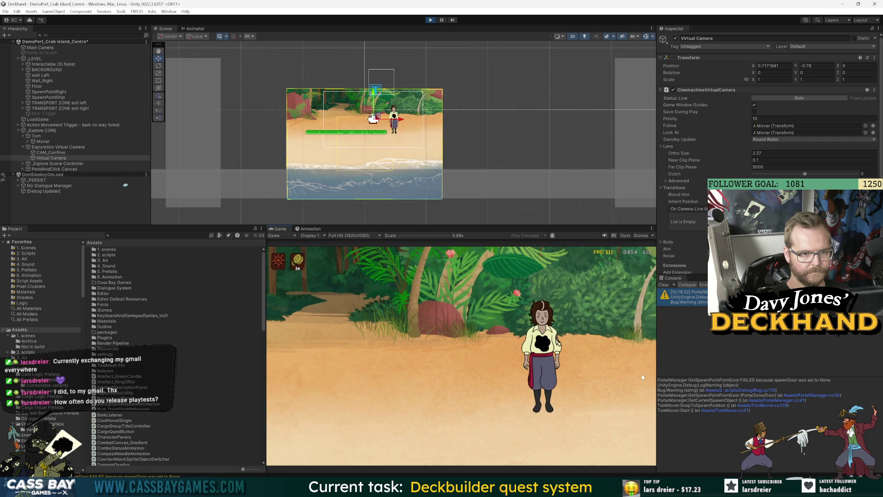
{"action": "left_click", "coordinate": [642, 376]}
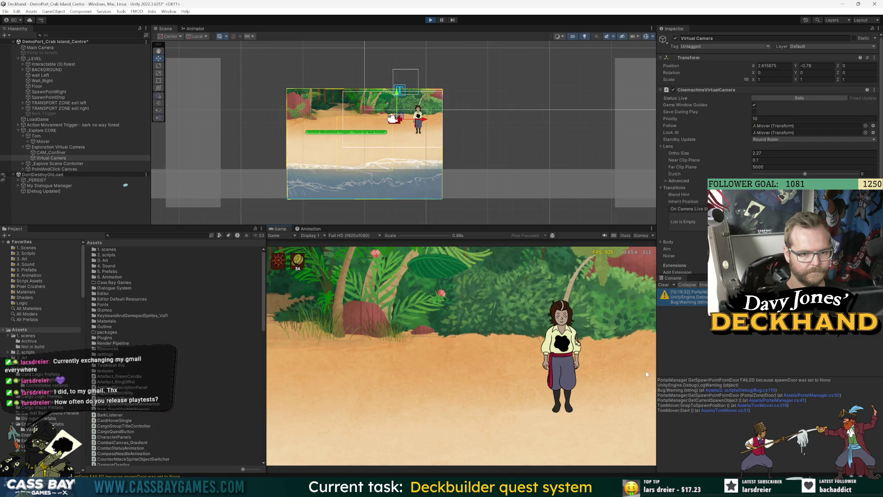
{"action": "left_click", "coordinate": [647, 374]}
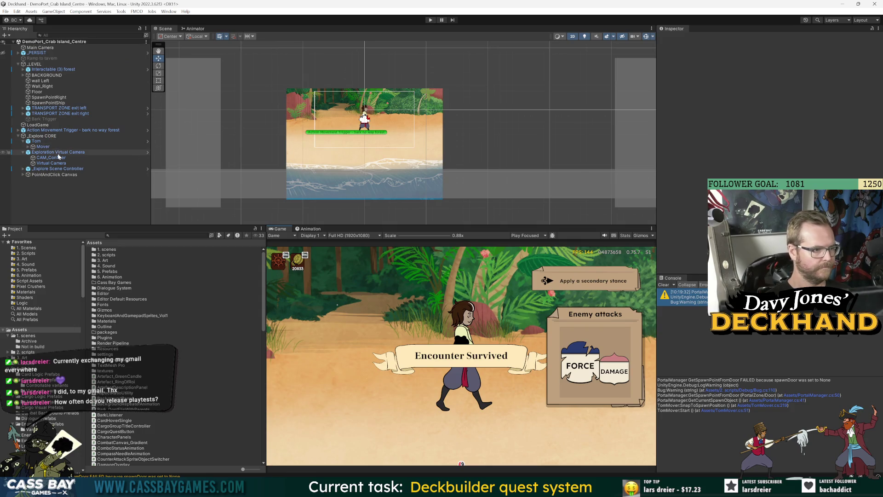
Raise the Virtual Camera's Ortho Size through 2.87 and 2.95 to 3.22, then play-test
{"action": "left_click", "coordinate": [58, 163]}
{"action": "left_click_drag", "start_coordinate": [690, 154], "coordinate": [695, 155]}
{"action": "scroll", "coordinate": [696, 155], "scroll_direction": "down", "scroll_amount": 3}
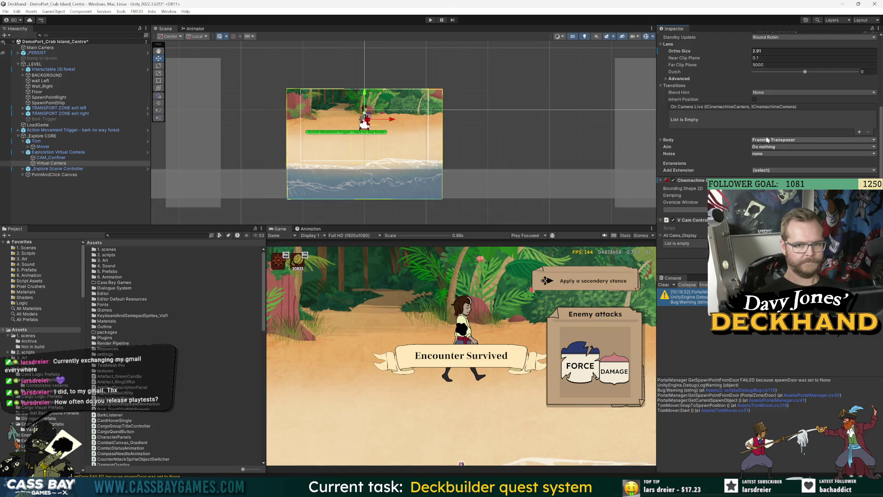
{"action": "left_click_drag", "start_coordinate": [693, 54], "coordinate": [686, 52]}
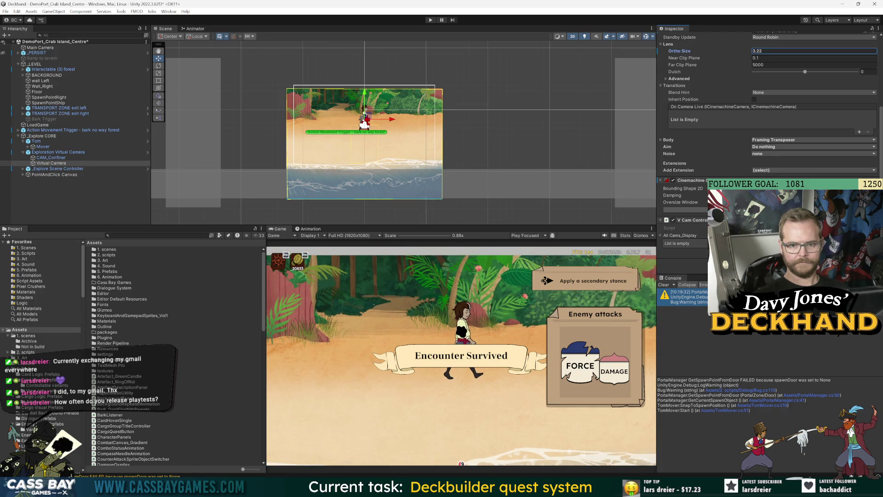
{"action": "left_click", "coordinate": [431, 21]}
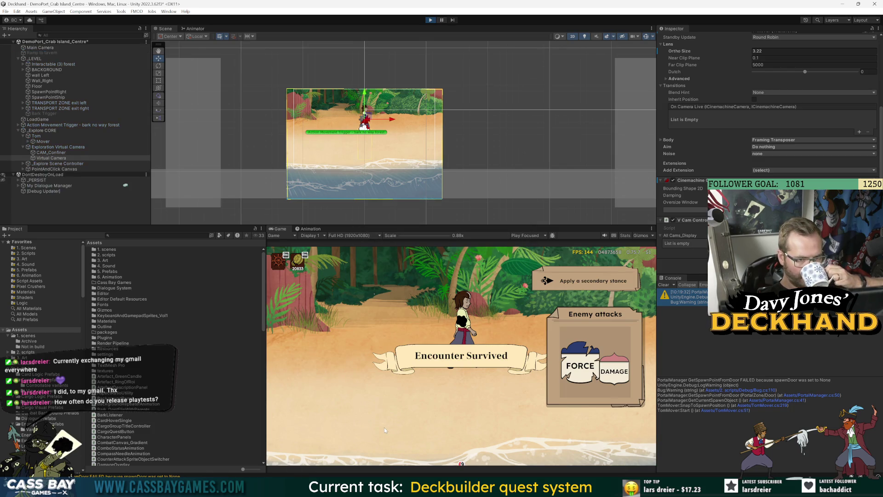
Walk Tom left across the beach toward the jungle, then turn him back right
{"action": "left_click", "coordinate": [288, 341]}
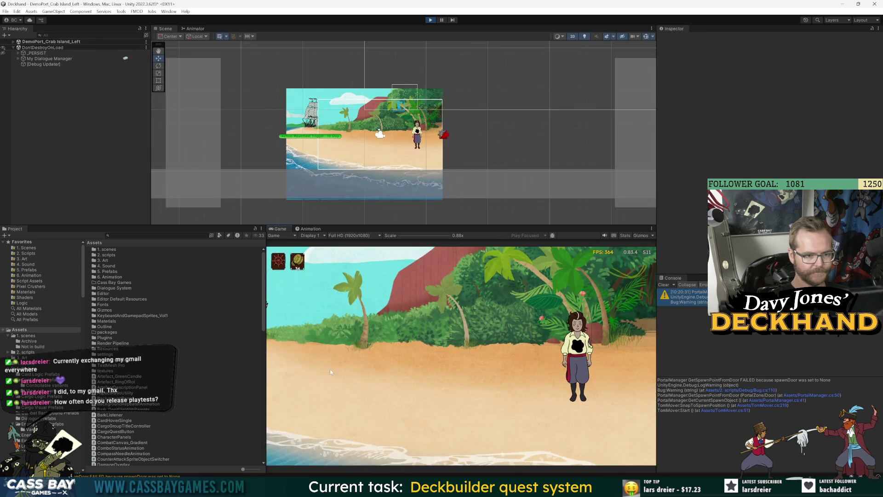
{"action": "left_click", "coordinate": [304, 375]}
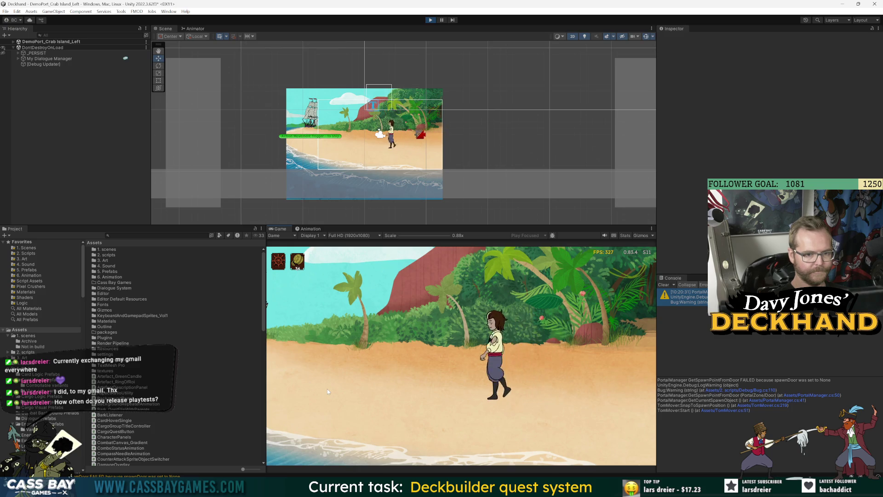
{"action": "left_click", "coordinate": [593, 385]}
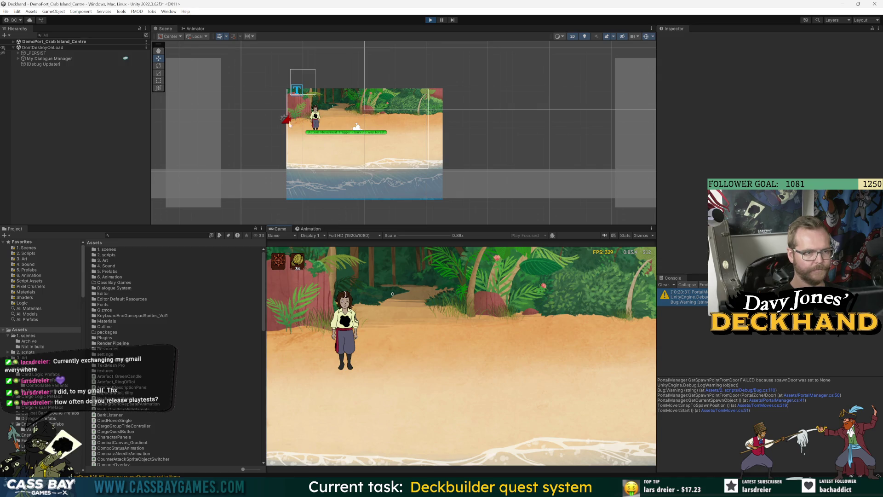
Enlarge the Game view taller and wider and show Tom's Animator state graph
{"action": "left_click_drag", "start_coordinate": [351, 226], "coordinate": [351, 178]}
{"action": "left_click_drag", "start_coordinate": [260, 207], "coordinate": [184, 207]}
{"action": "left_click", "coordinate": [195, 28]}
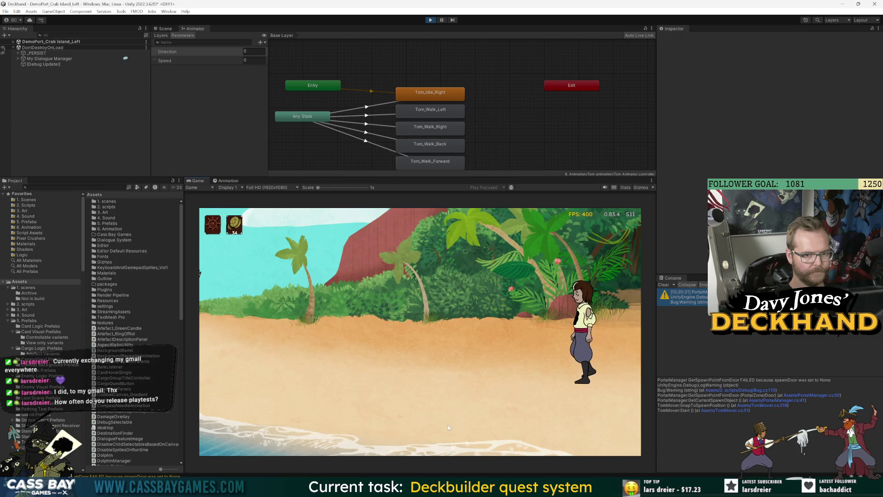
Walk Tom with the arrow keys and clicks from Crab Island Left into Centre and back
{"action": "key", "text": "Left"}
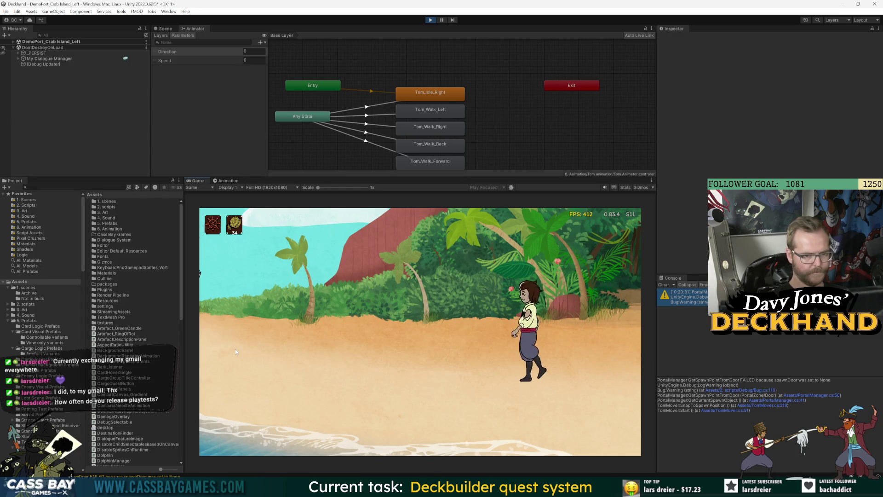
{"action": "key", "text": "Right"}
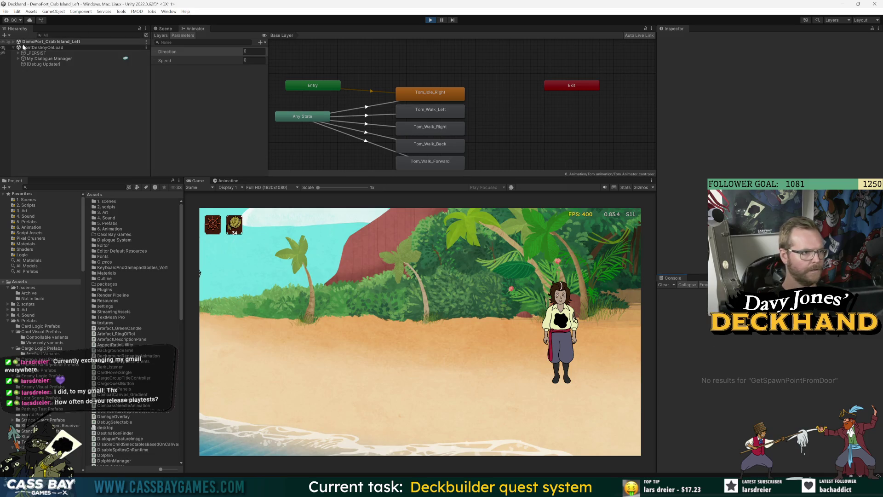
{"action": "left_click", "coordinate": [621, 339]}
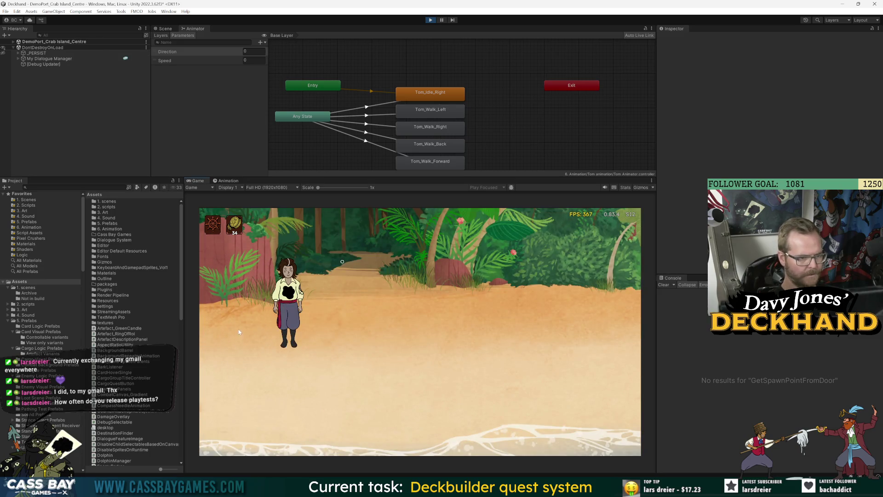
{"action": "left_click", "coordinate": [203, 319]}
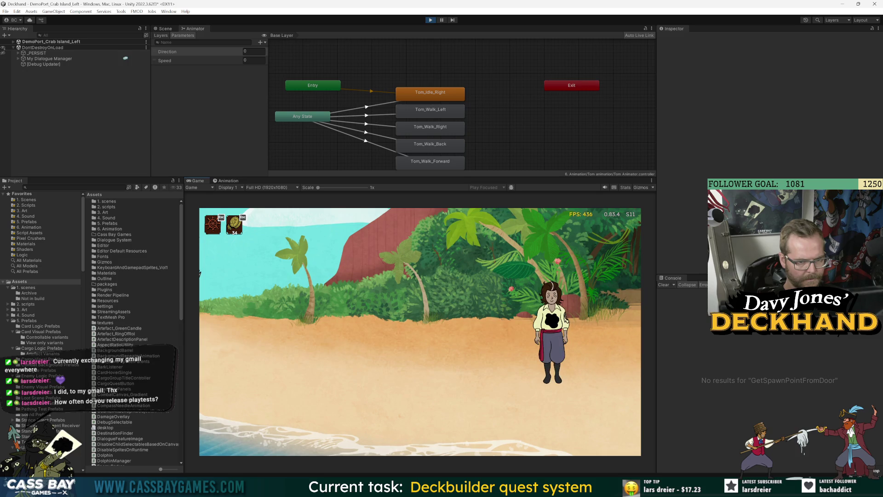
Walk Tom left toward the ship, then right across the jungle clearing into Crab Island Right
{"action": "left_click", "coordinate": [354, 346]}
{"action": "left_click", "coordinate": [300, 352]}
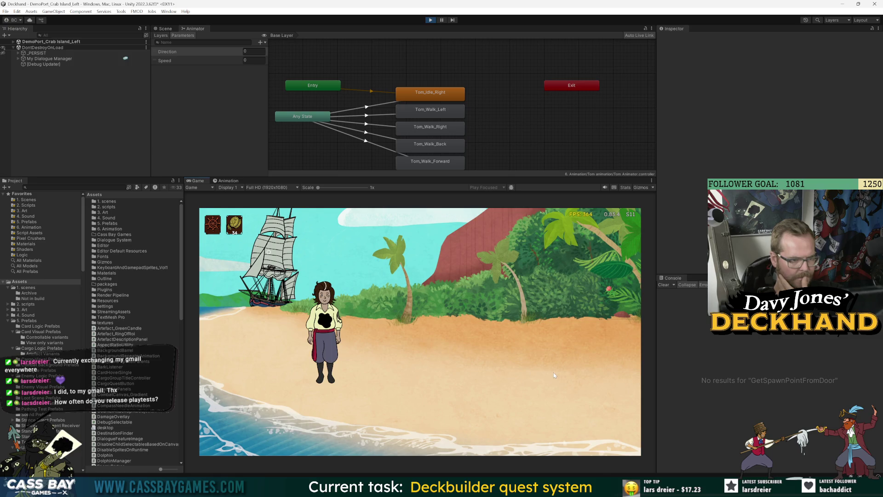
{"action": "left_click", "coordinate": [553, 375]}
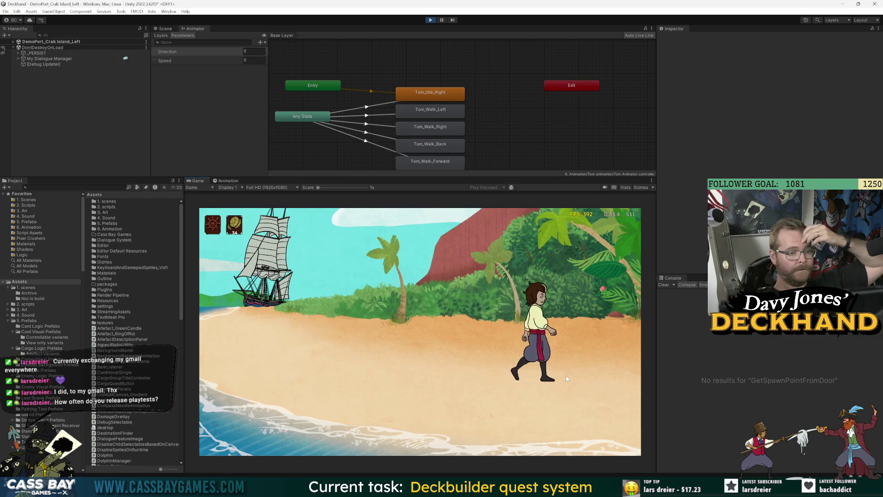
{"action": "left_click", "coordinate": [611, 359]}
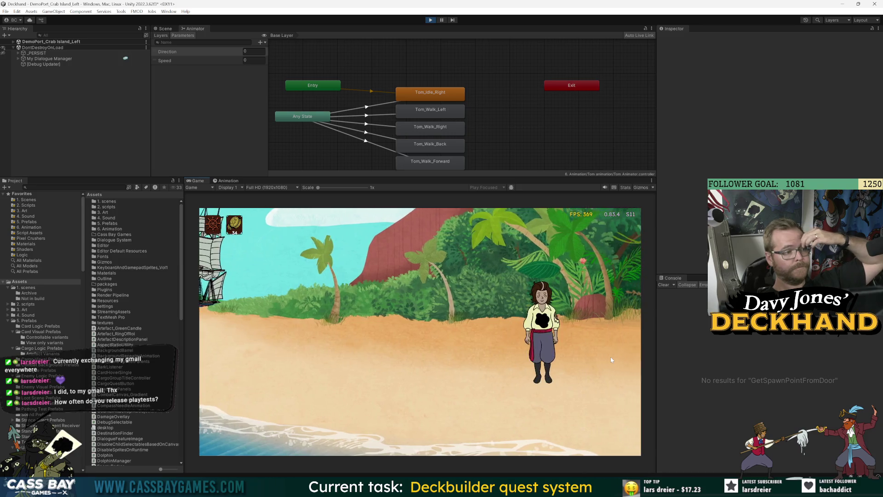
{"action": "left_click", "coordinate": [611, 357]}
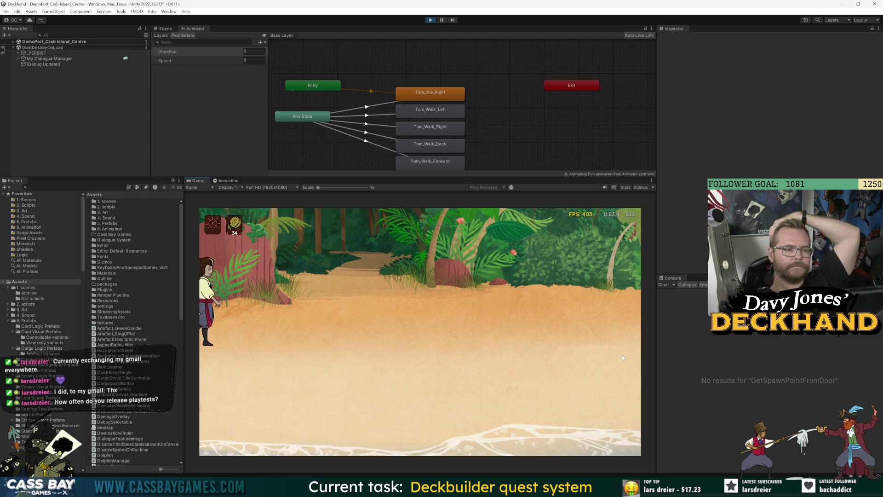
{"action": "left_click", "coordinate": [628, 310]}
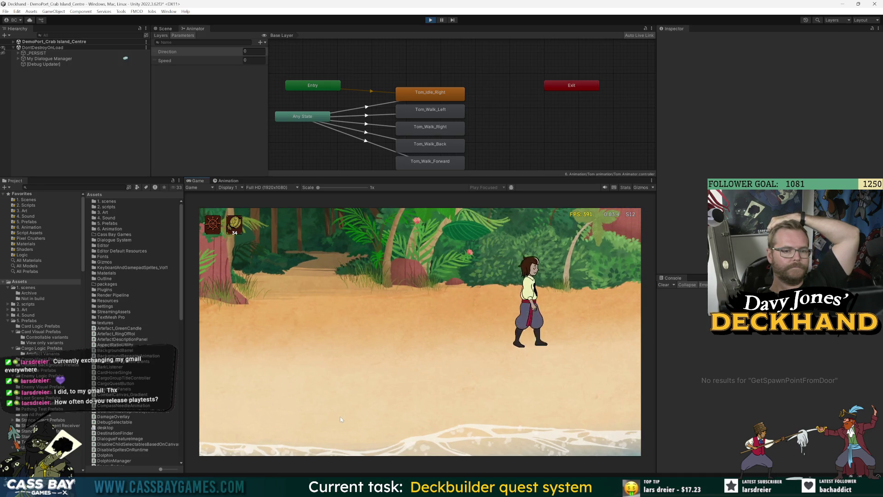
{"action": "left_click", "coordinate": [638, 301]}
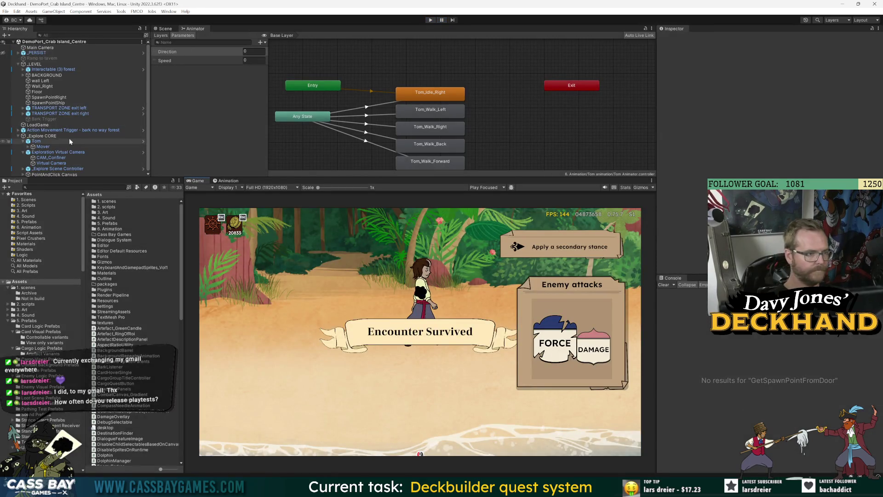
Lower the Crab Island_Centre Virtual Camera's Ortho Size from 3.22 to exactly 3
{"action": "left_click", "coordinate": [51, 162]}
{"action": "left_click", "coordinate": [716, 156]}
{"action": "left_click", "coordinate": [69, 188]}
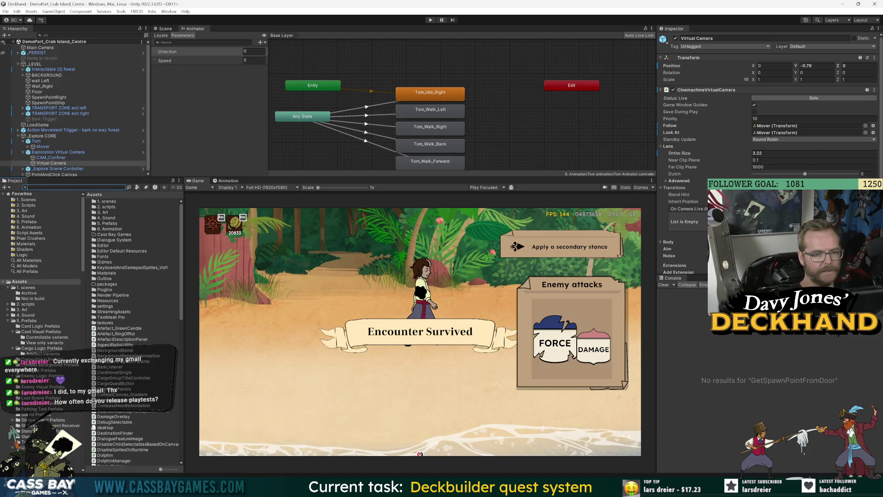
{"action": "left_click", "coordinate": [807, 350]}
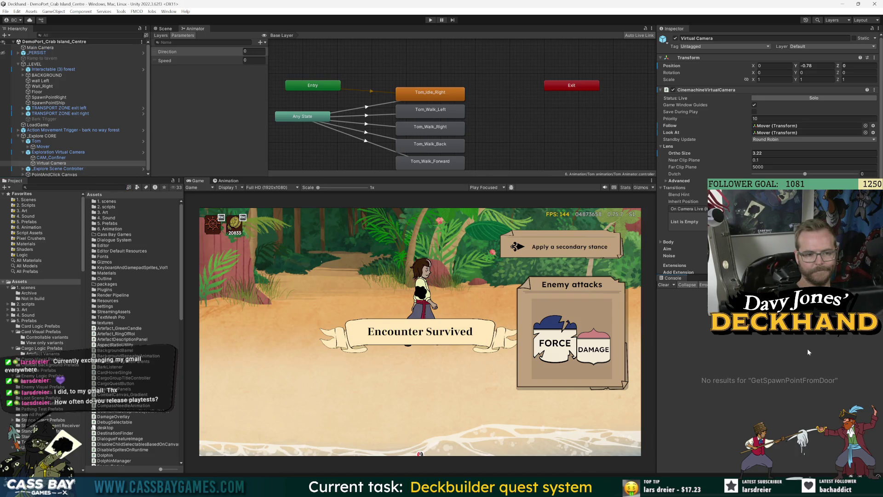
{"action": "left_click_drag", "start_coordinate": [685, 156], "coordinate": [682, 155]}
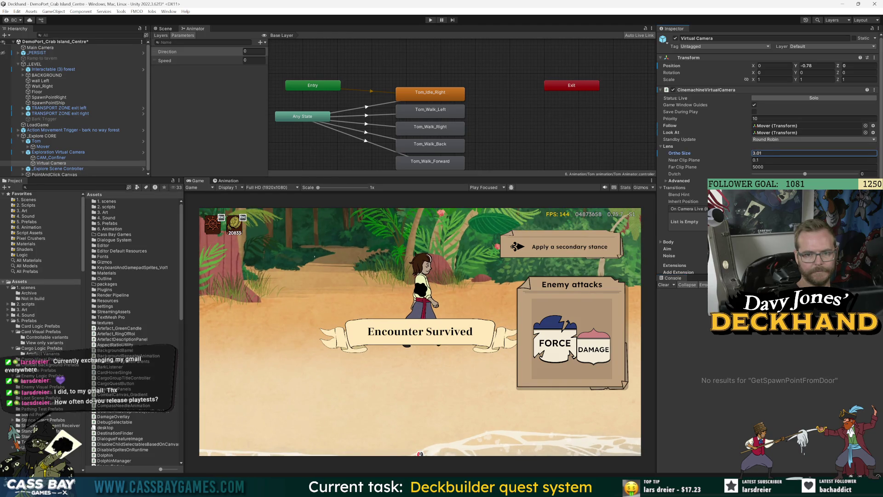
{"action": "left_click_drag", "start_coordinate": [682, 155], "coordinate": [734, 156]}
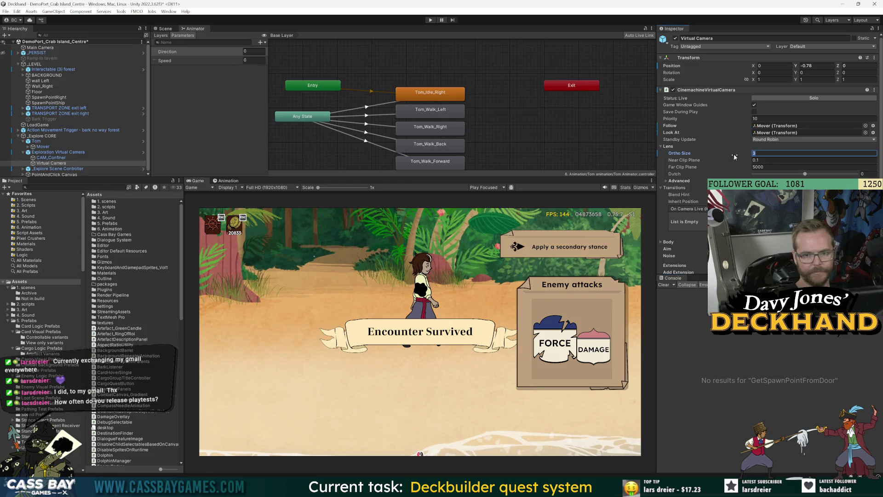
{"action": "scroll", "coordinate": [735, 157], "scroll_direction": "down", "scroll_amount": 5}
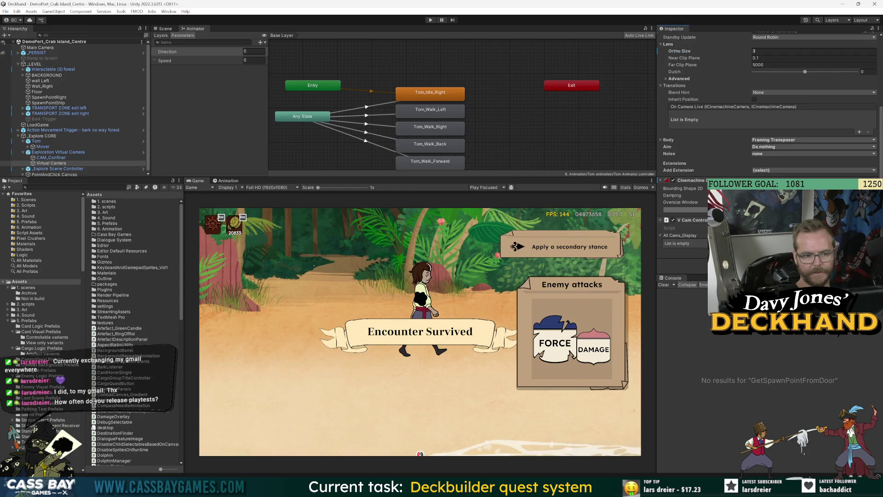
{"action": "left_click", "coordinate": [25, 187]}
Search 'crab left', open DemoPort_Crab Island_Left, and expand _Explore CORE to Exploration Virtual Camera
{"action": "type", "text": "crab left"}
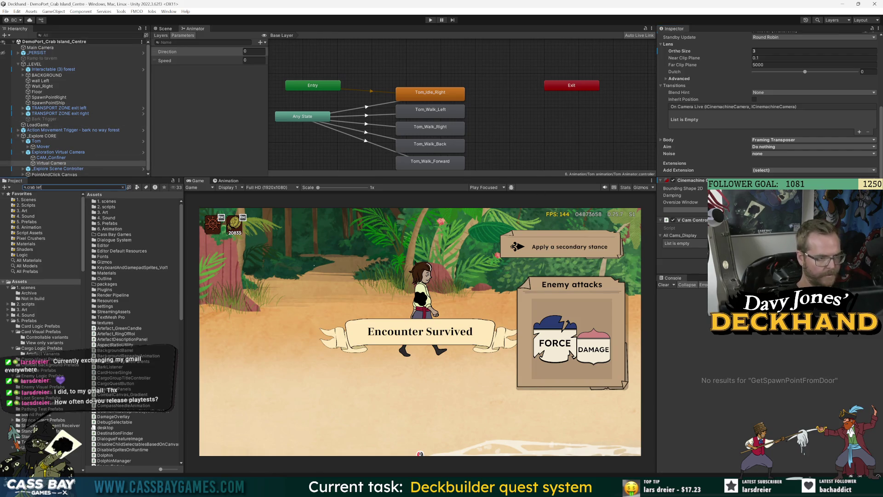
{"action": "double_click", "coordinate": [118, 202]}
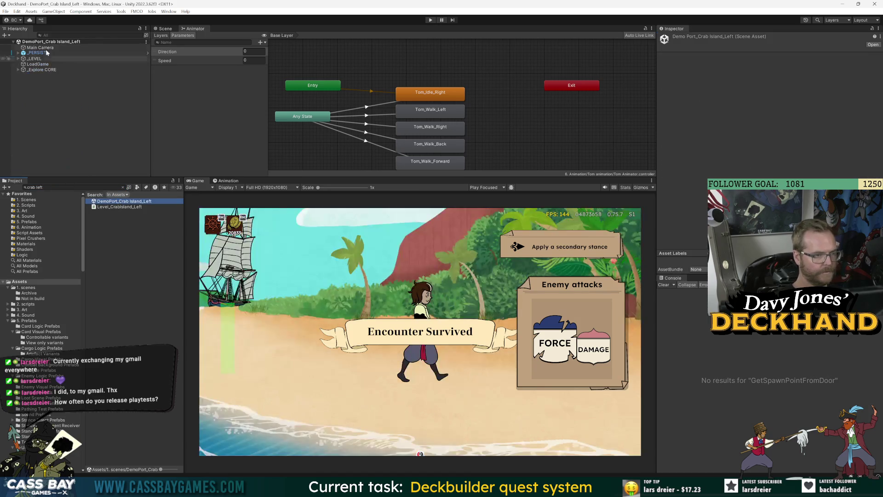
{"action": "left_click", "coordinate": [18, 69]}
{"action": "left_click", "coordinate": [23, 80]}
Set this scene's Virtual Camera Ortho Size to 3 and start a play test
{"action": "left_click", "coordinate": [51, 91]}
{"action": "type", "text": "3"}
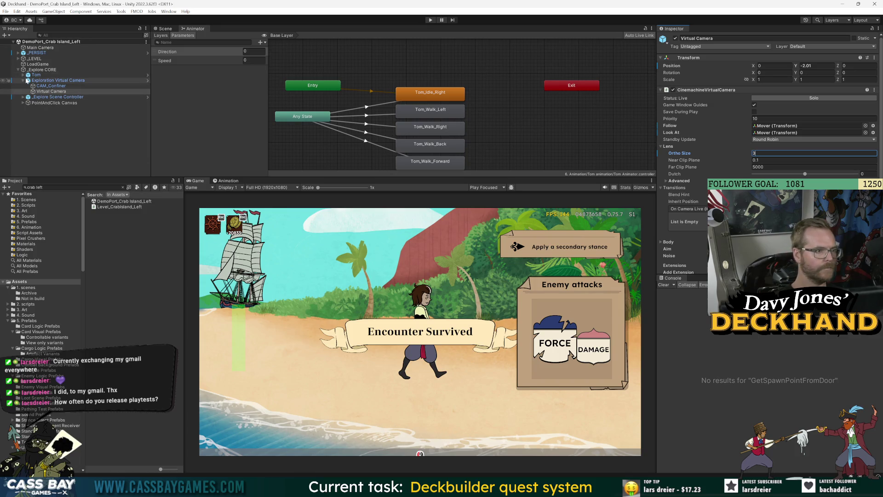
{"action": "scroll", "coordinate": [704, 223], "scroll_direction": "down", "scroll_amount": 5}
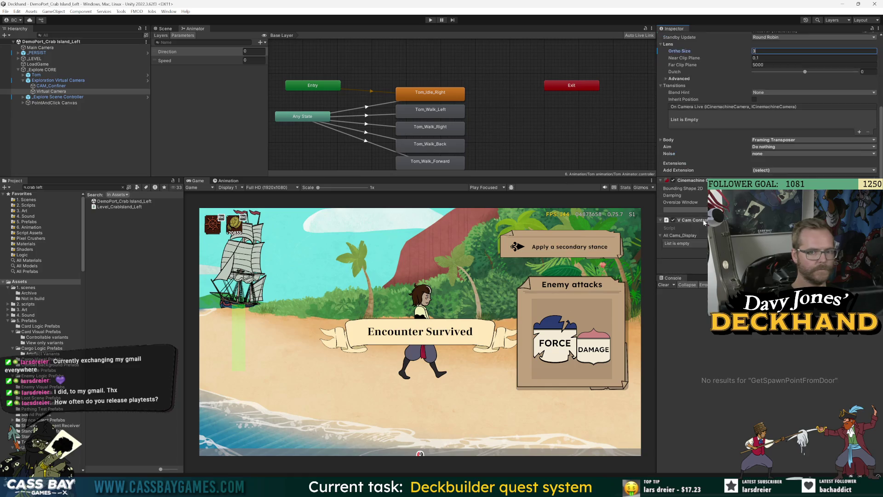
{"action": "key", "text": "Return"}
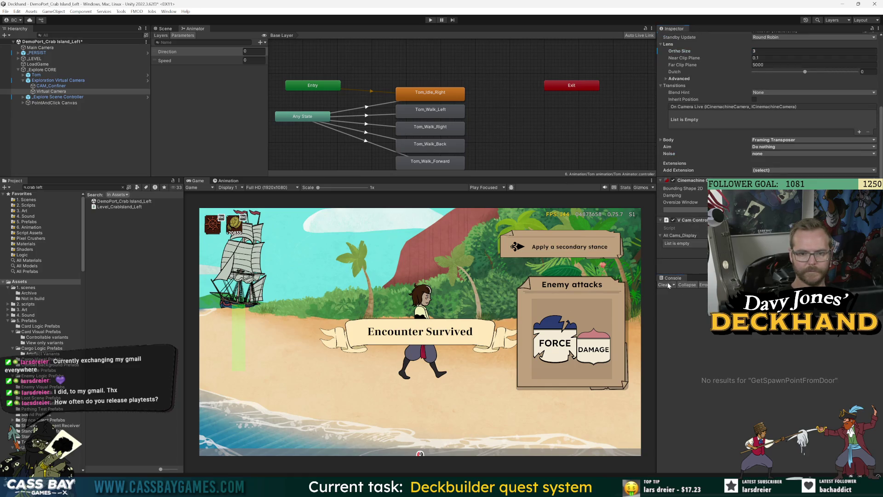
{"action": "left_click", "coordinate": [430, 20]}
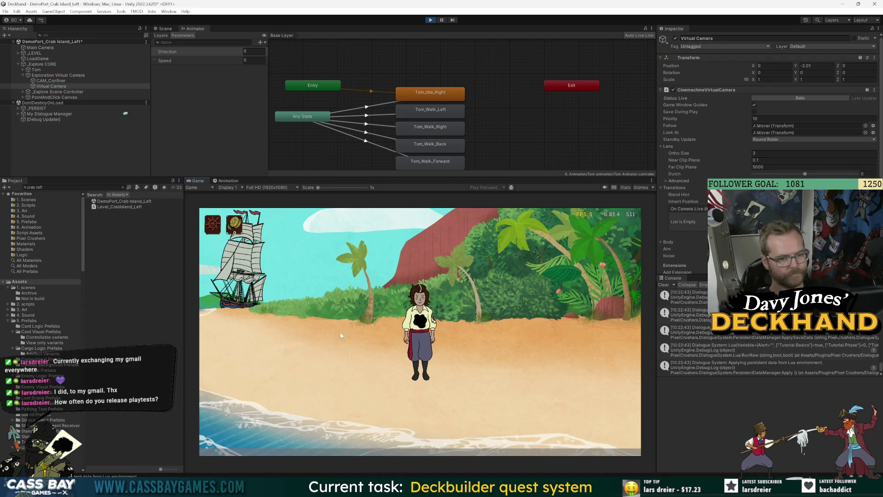
Walk Tom right into the jungle clearing, then back left off its left edge
{"action": "left_click", "coordinate": [282, 340]}
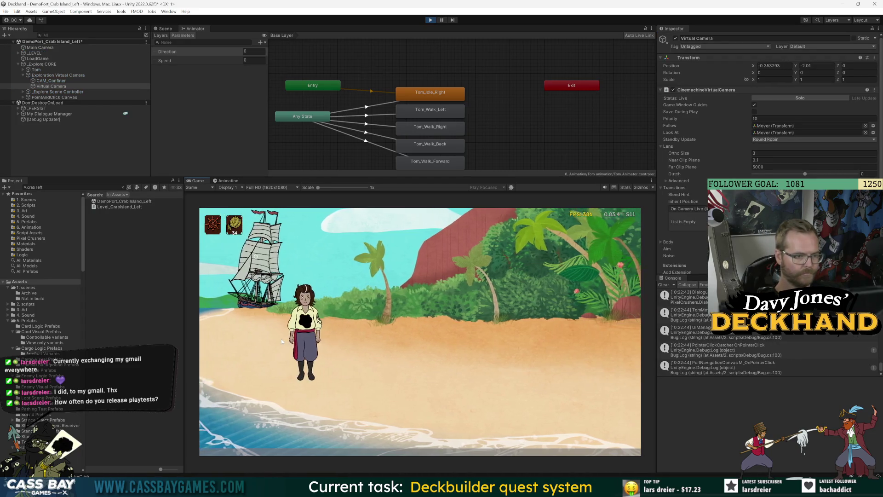
{"action": "left_click", "coordinate": [603, 357]}
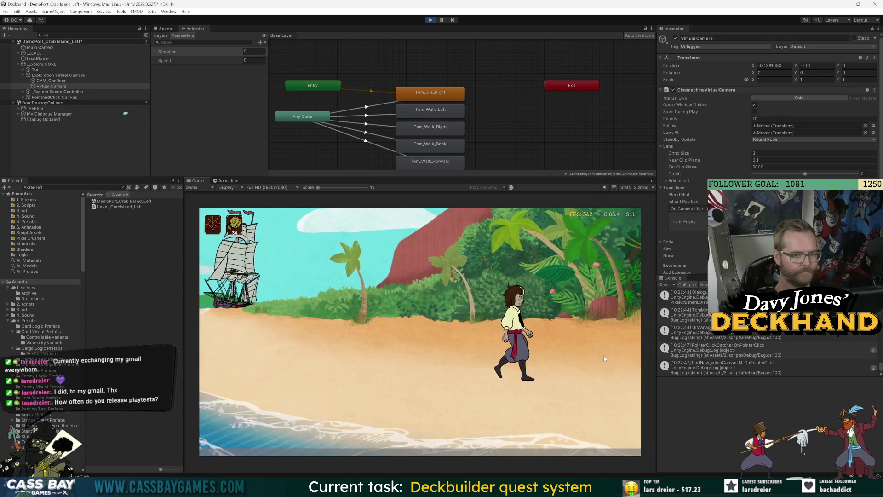
{"action": "left_click", "coordinate": [624, 350]}
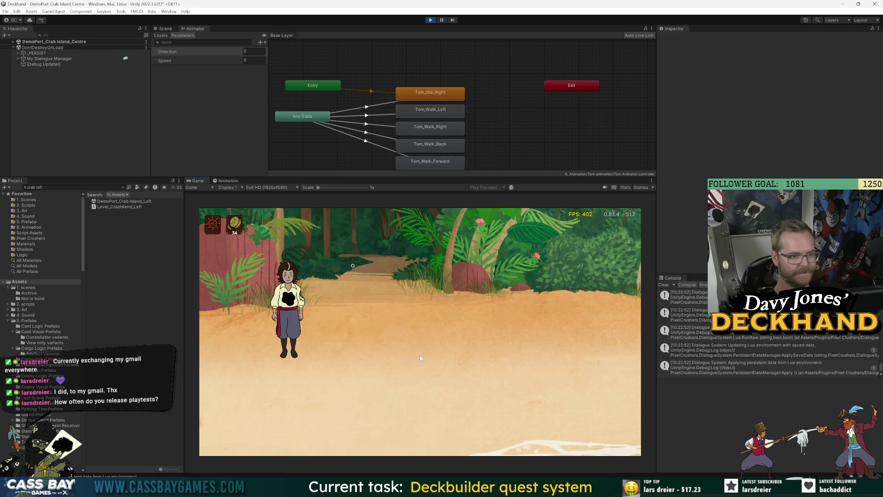
{"action": "left_click", "coordinate": [419, 357]}
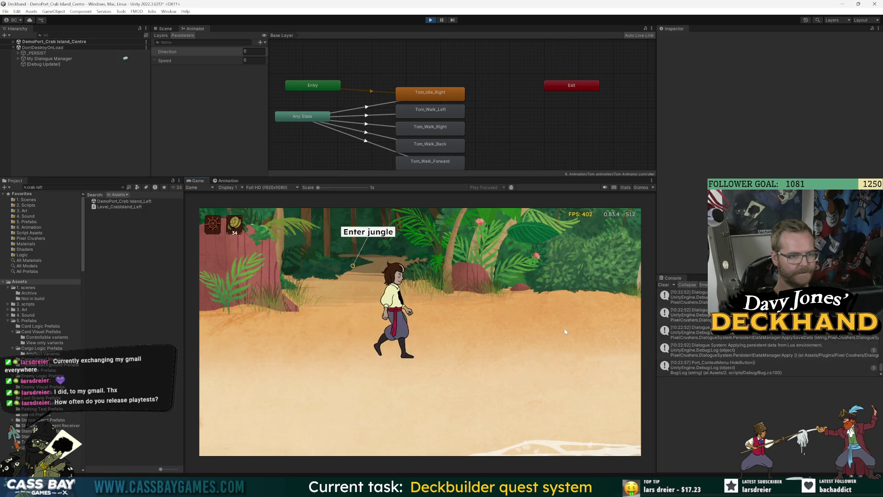
{"action": "left_click", "coordinate": [623, 319]}
{"action": "left_click", "coordinate": [307, 315]}
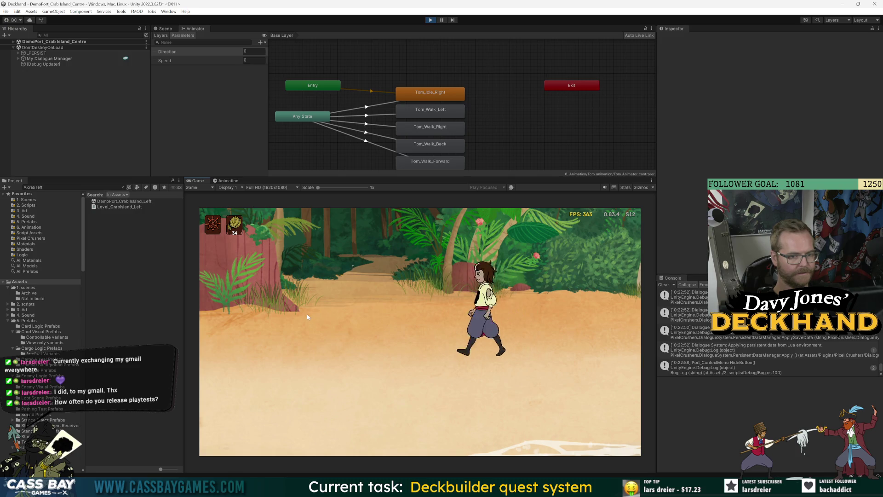
{"action": "left_click", "coordinate": [285, 312]}
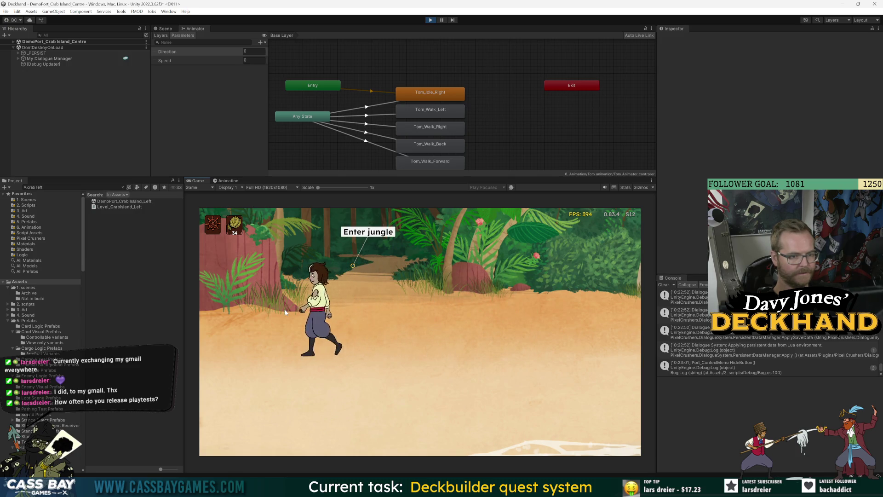
{"action": "left_click", "coordinate": [213, 319]}
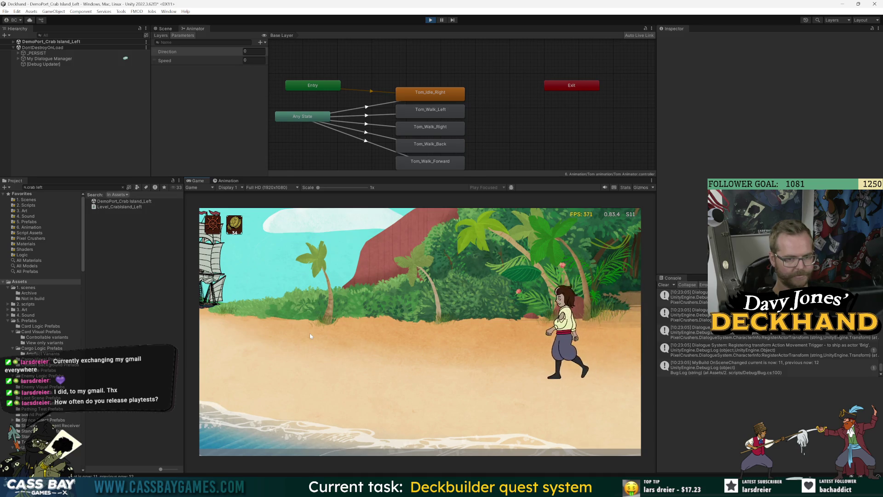
Walk Tom back and forth along the beach, left toward the ship and right again
{"action": "left_click", "coordinate": [329, 336]}
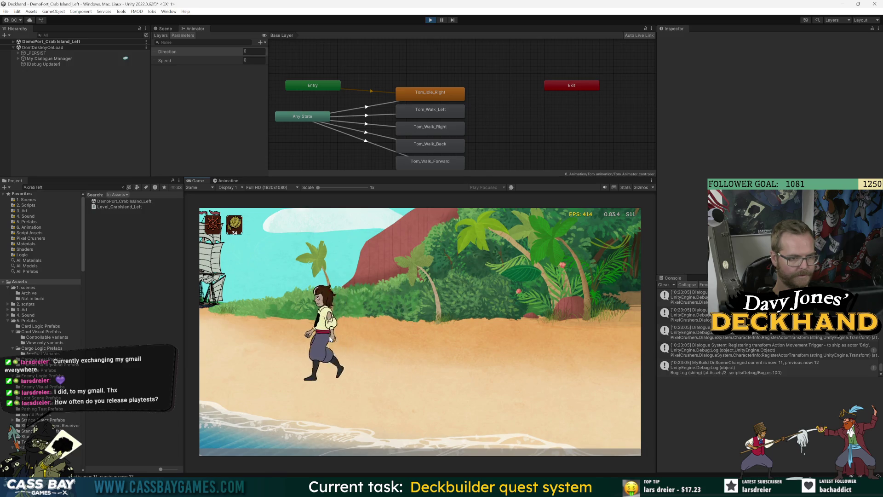
{"action": "left_click", "coordinate": [232, 341]}
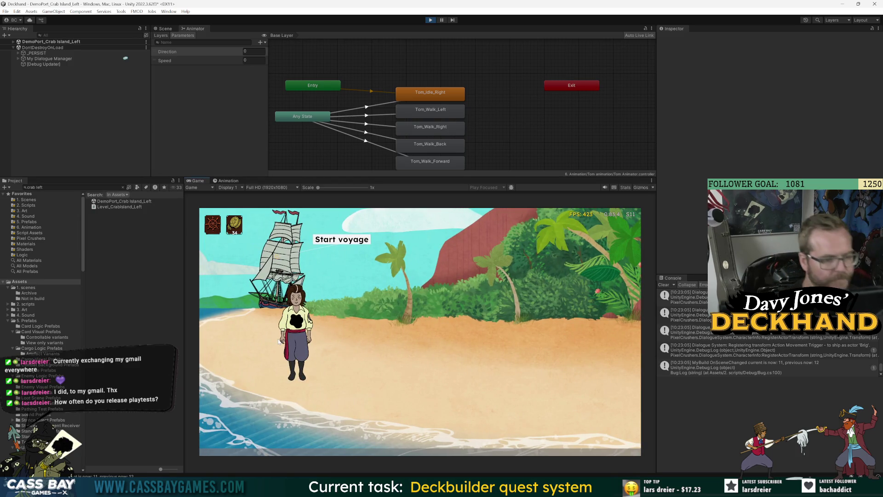
{"action": "left_click", "coordinate": [544, 380]}
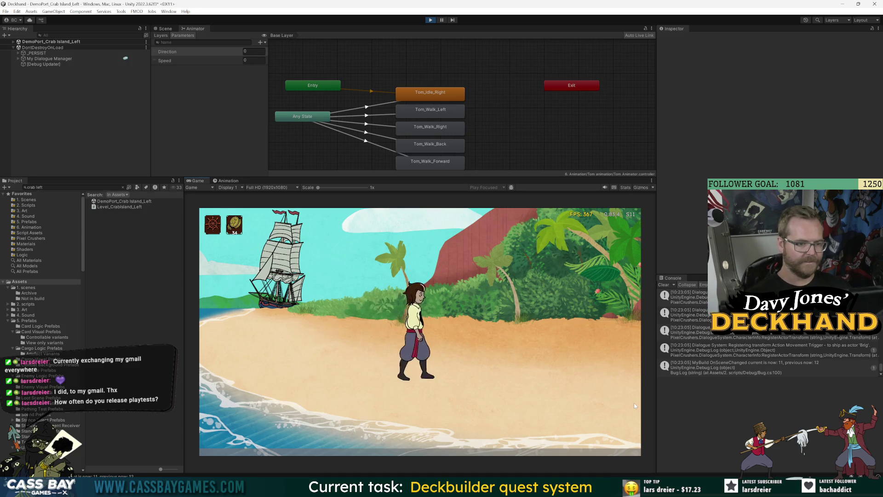
{"action": "key", "text": "a"}
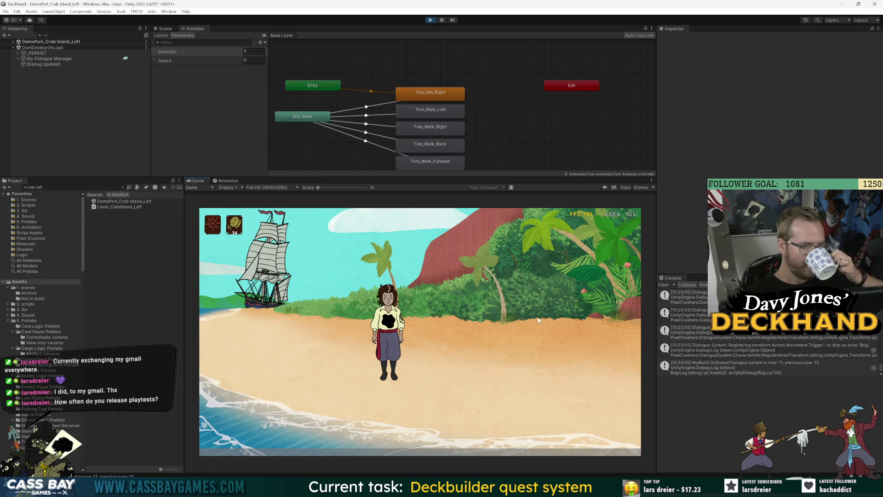
{"action": "left_click", "coordinate": [296, 353]}
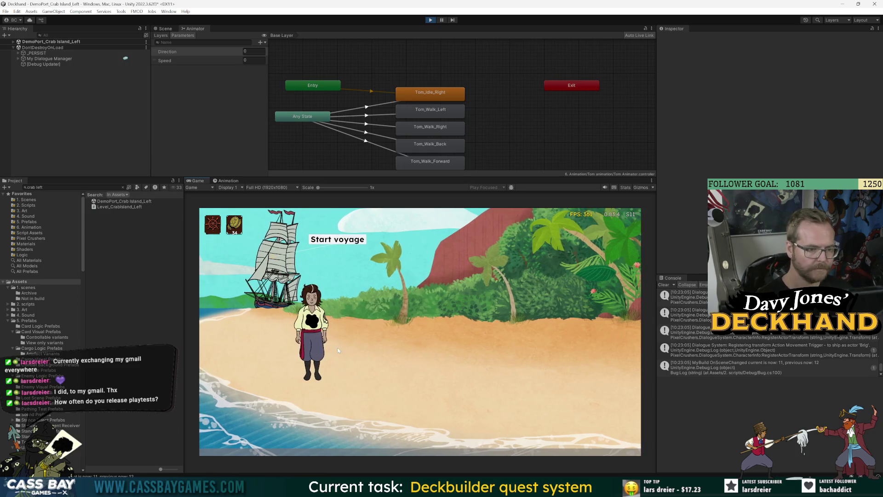
{"action": "left_click", "coordinate": [505, 351]}
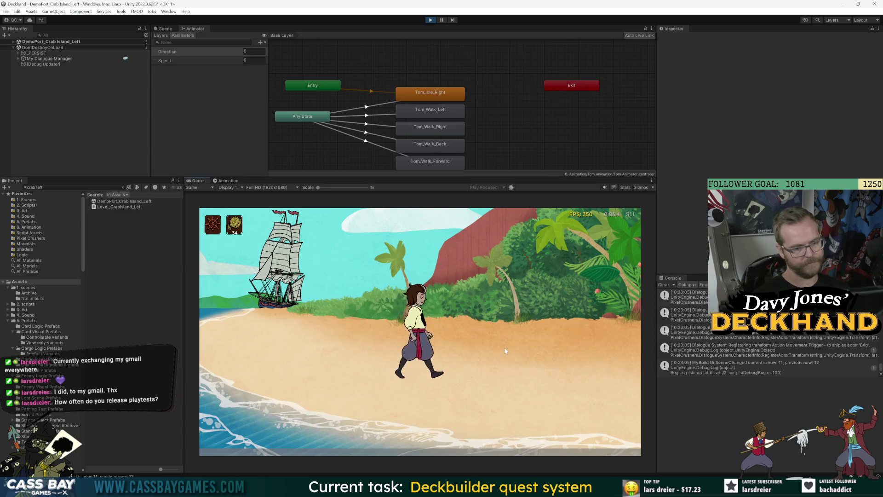
{"action": "left_click", "coordinate": [239, 330]}
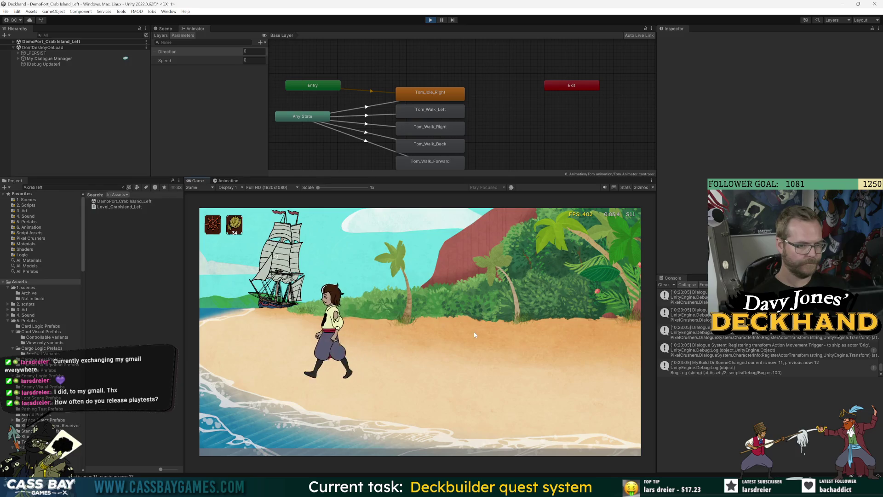
Take Tom from the ship on a voyage and travel back to port, then return to TomAnimation.cs
{"action": "left_click", "coordinate": [345, 241]}
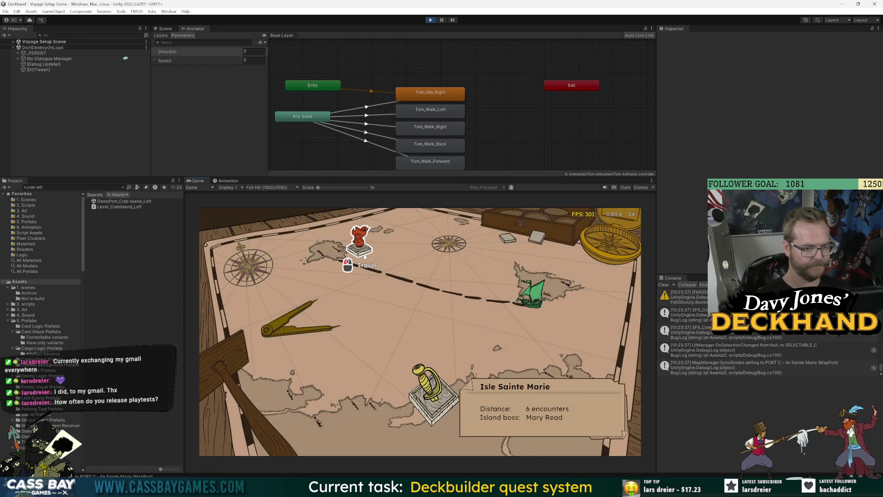
{"action": "left_click", "coordinate": [526, 297]}
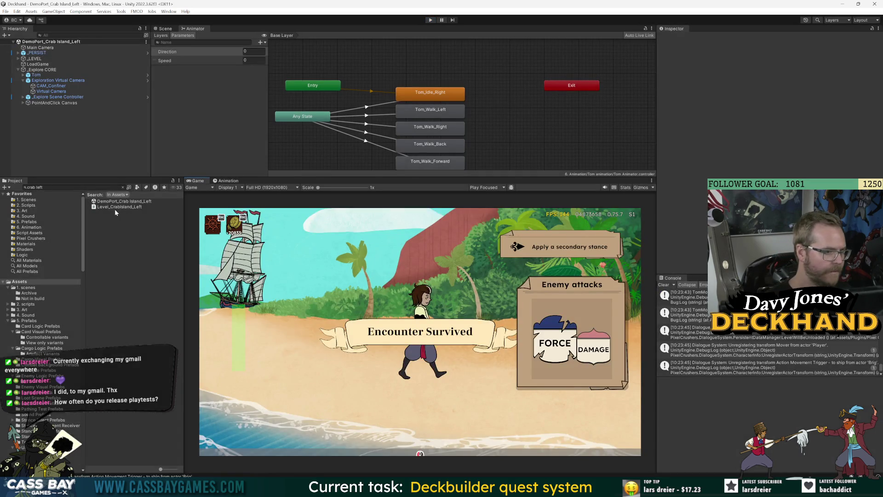
{"action": "key", "text": "alt+Tab"}
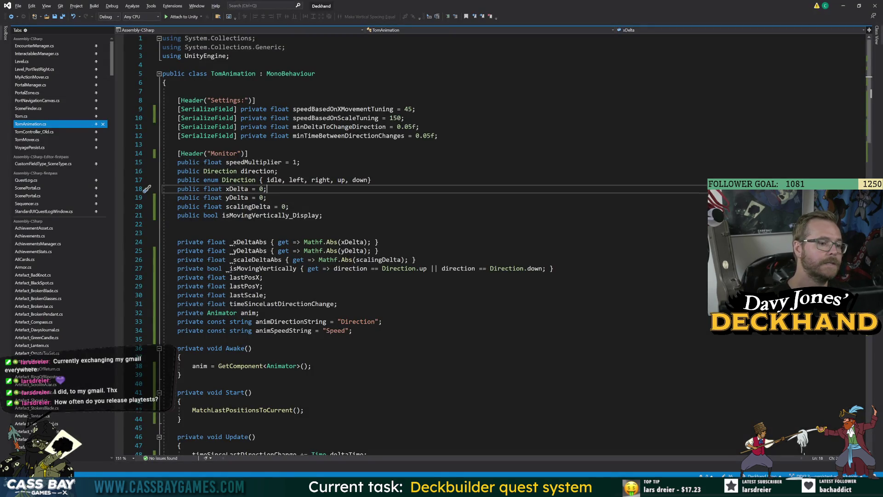
Review the scalingDelta field and _scaleDeltaAbs property in TomAnimation.cs
{"action": "left_click", "coordinate": [248, 206]}
{"action": "left_click", "coordinate": [256, 259]}
{"action": "scroll", "coordinate": [255, 260], "scroll_direction": "down", "scroll_amount": 14}
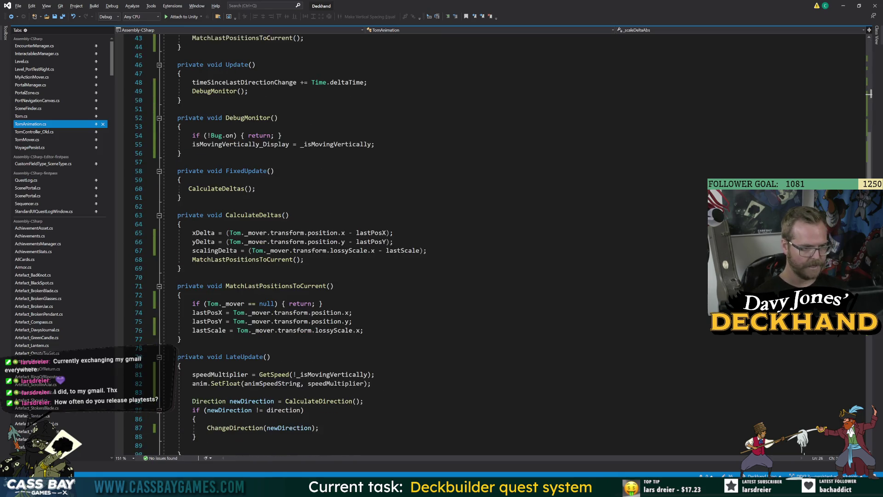
{"action": "scroll", "coordinate": [495, 244], "scroll_direction": "down", "scroll_amount": 14}
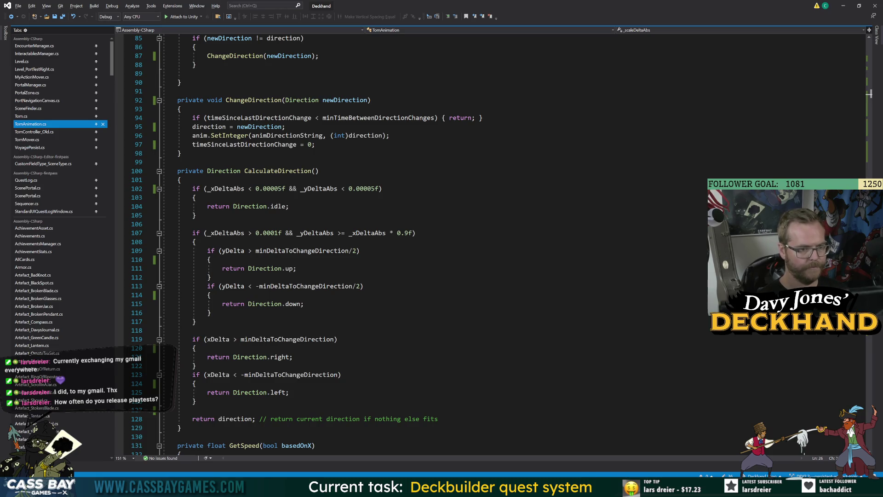
Wrap line 107's condition in parentheses, add '|| _scaleDeltaAbs > 0.01f', and save the file
{"action": "left_click", "coordinate": [325, 233]}
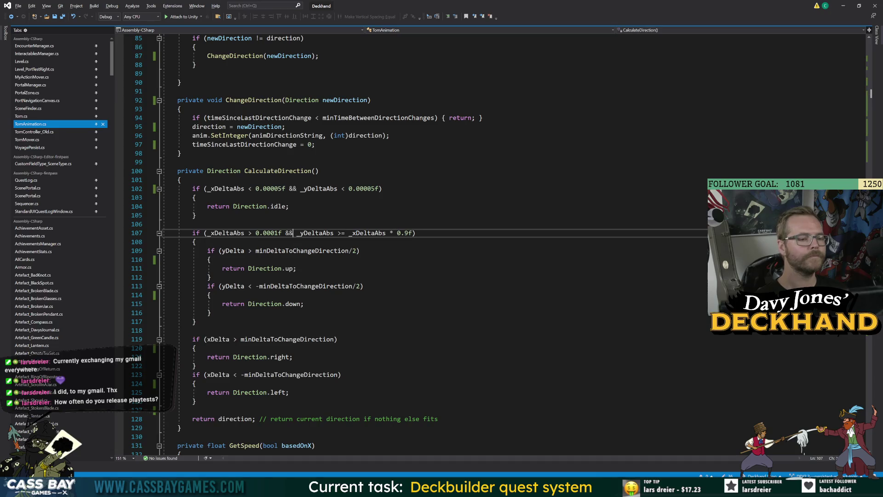
{"action": "type", "text": "("}
{"action": "left_click", "coordinate": [416, 232]}
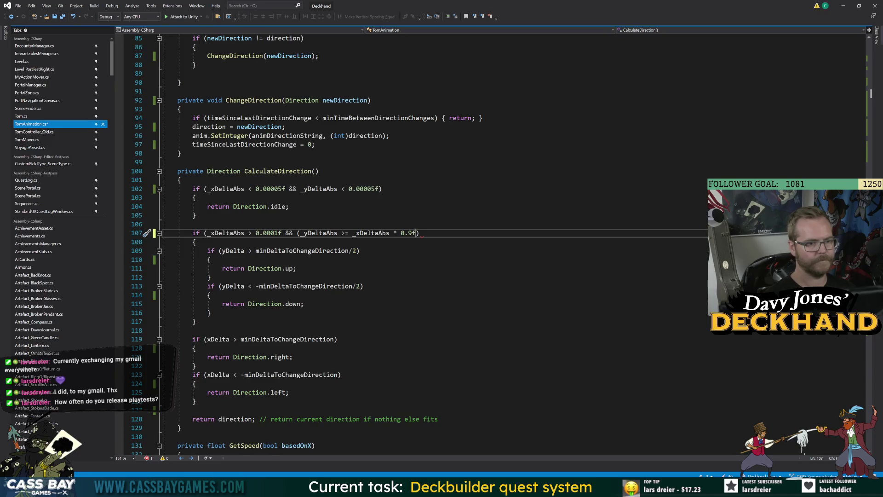
{"action": "type", "text": ") || "}
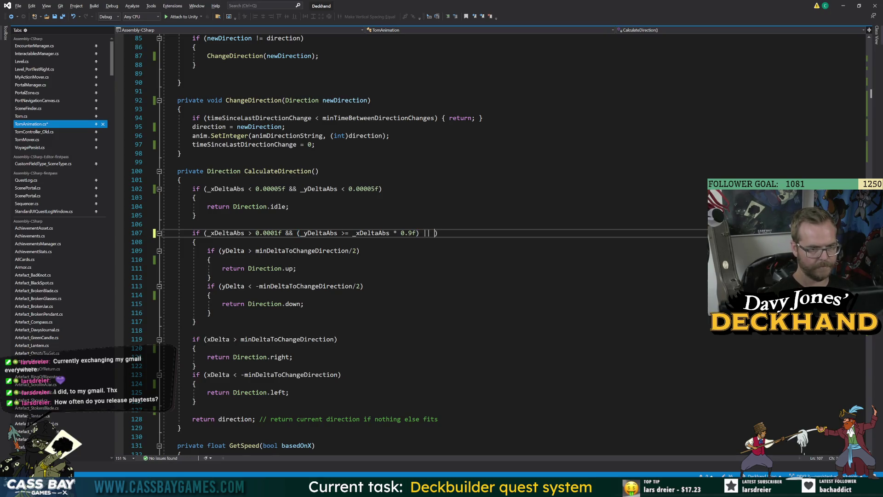
{"action": "type", "text": "_scaleDeltaAbs"}
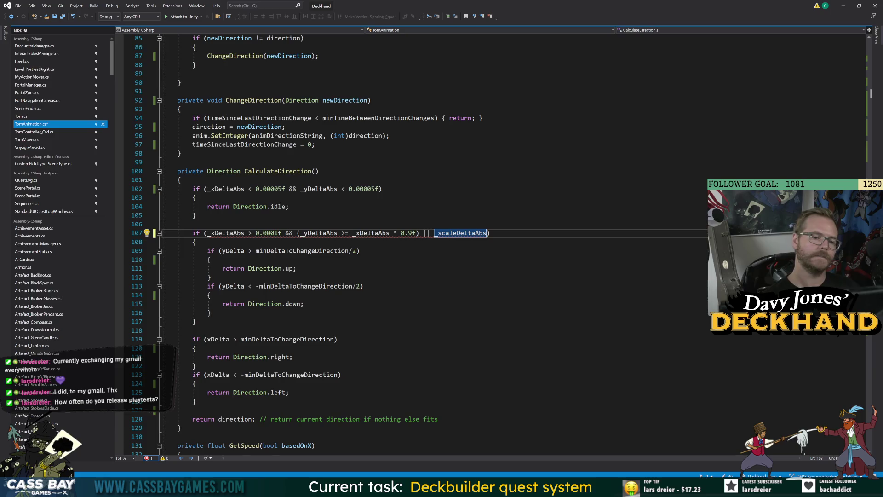
{"action": "type", "text": " > 0."}
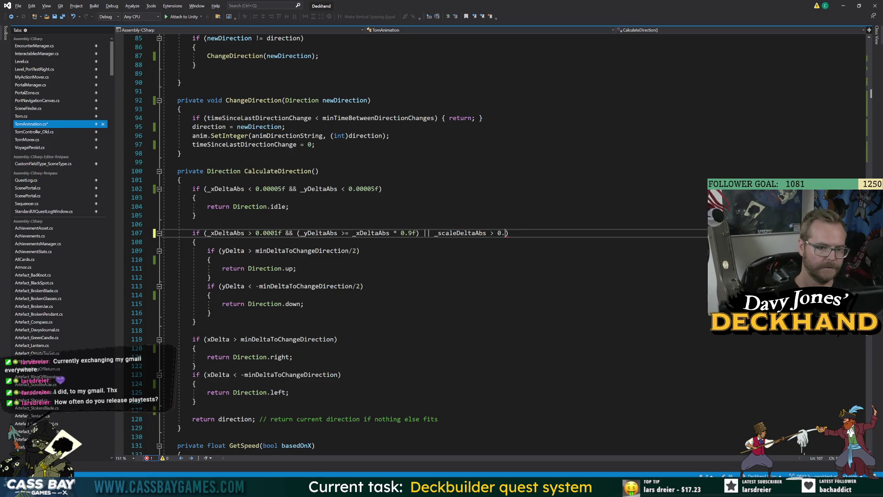
{"action": "type", "text": "01f"}
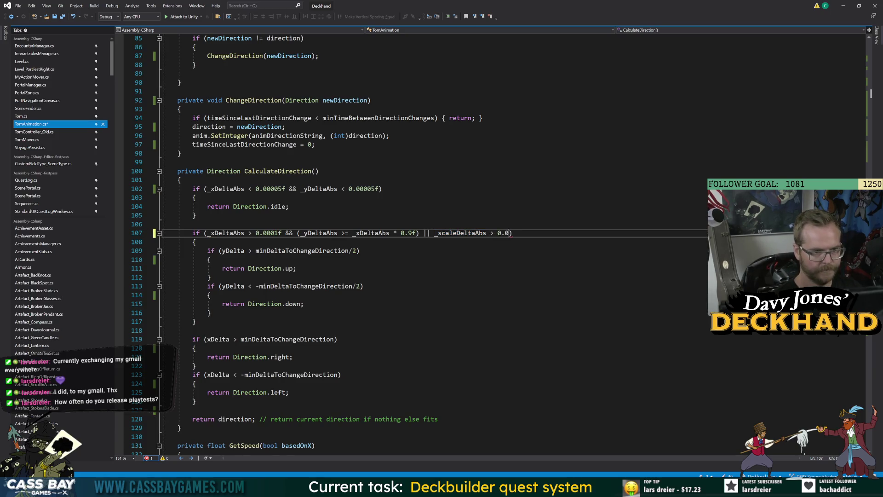
{"action": "key", "text": "ctrl+s"}
{"action": "key", "text": "Down"}
{"action": "key", "text": "Down"}
{"action": "key", "text": "Down"}
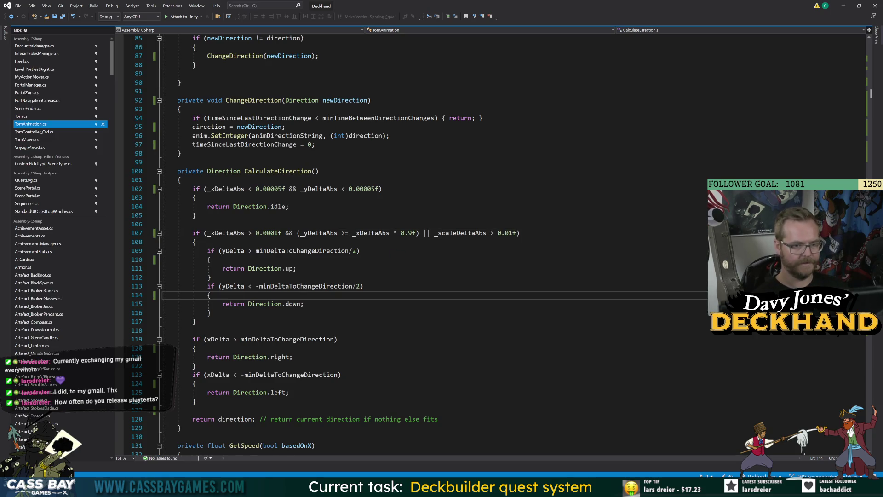
{"action": "left_click", "coordinate": [418, 233]}
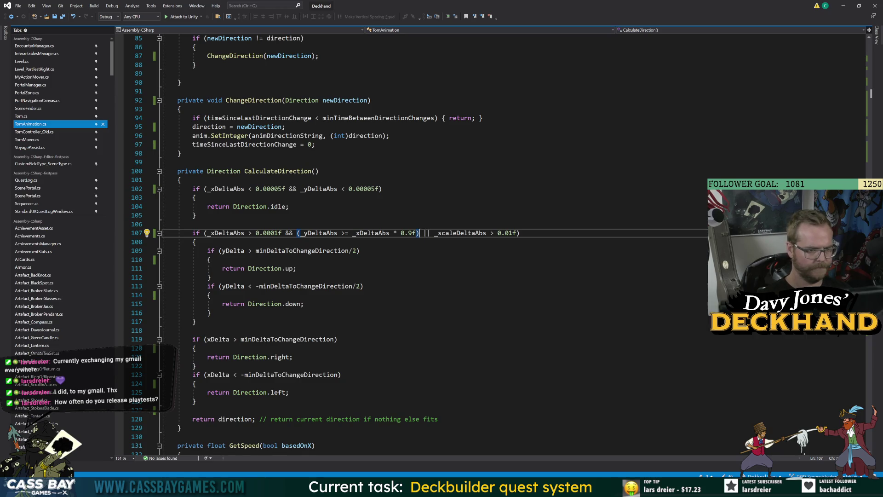
{"action": "left_click", "coordinate": [210, 259]}
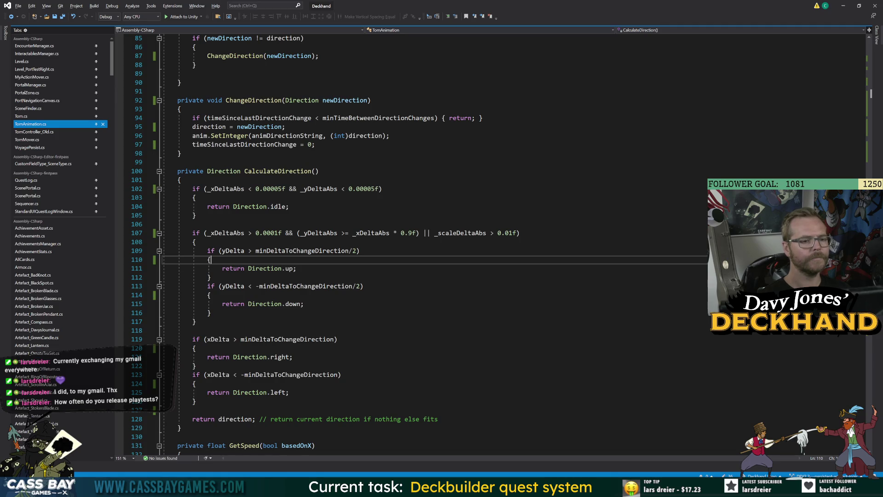
{"action": "key", "text": "alt+Tab"}
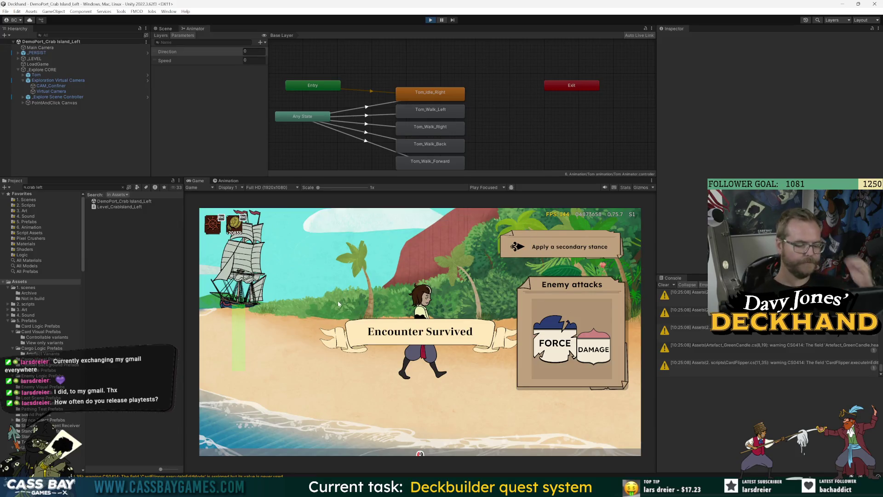
Walk Tom left on the beach, sail out from the ship, and go ashore on Crab Island again
{"action": "left_click", "coordinate": [266, 340]}
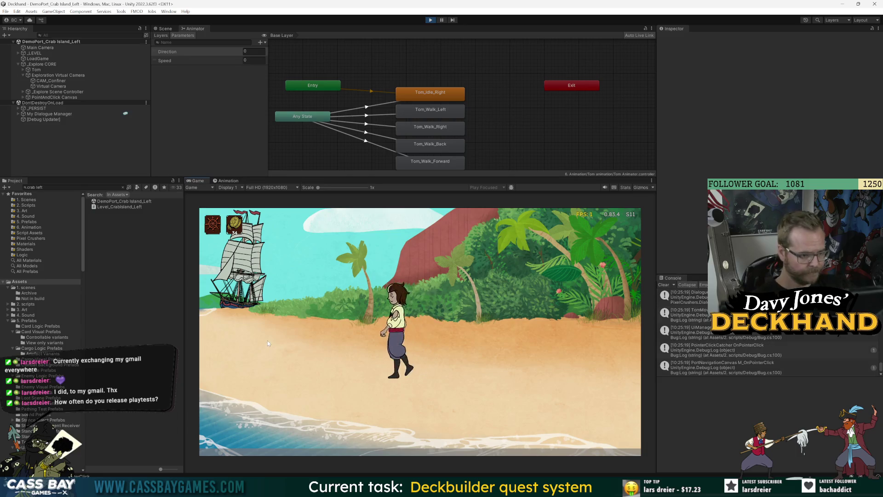
{"action": "left_click", "coordinate": [349, 236]}
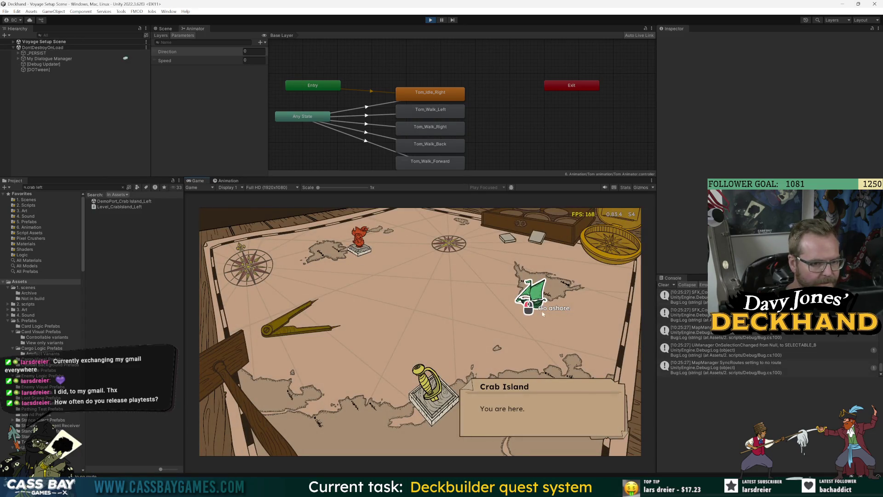
{"action": "left_click", "coordinate": [540, 302]}
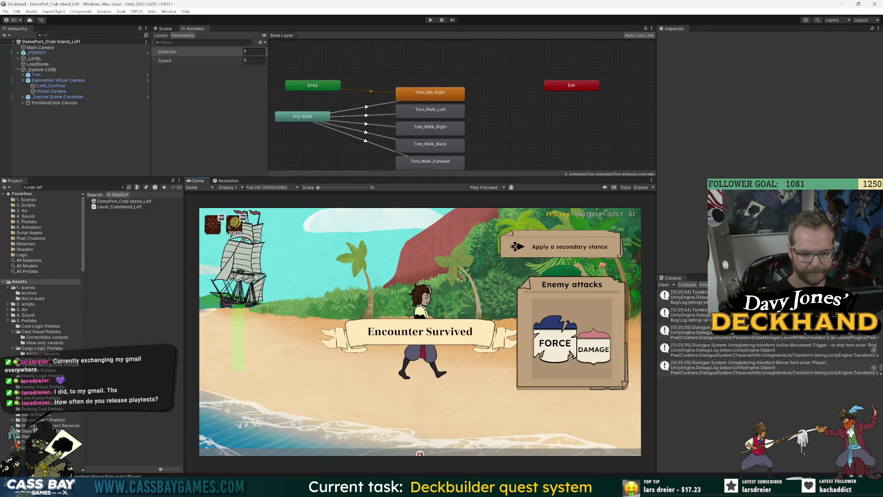
{"action": "key", "text": "alt+Tab"}
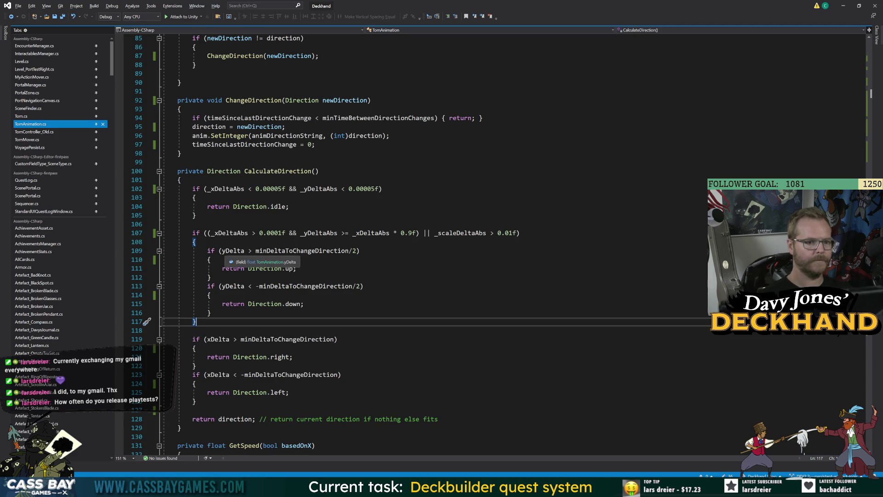
Start an '||' clause on the line 109 up check, trying then removing _scaleDeltaAbs
{"action": "left_click", "coordinate": [245, 250]}
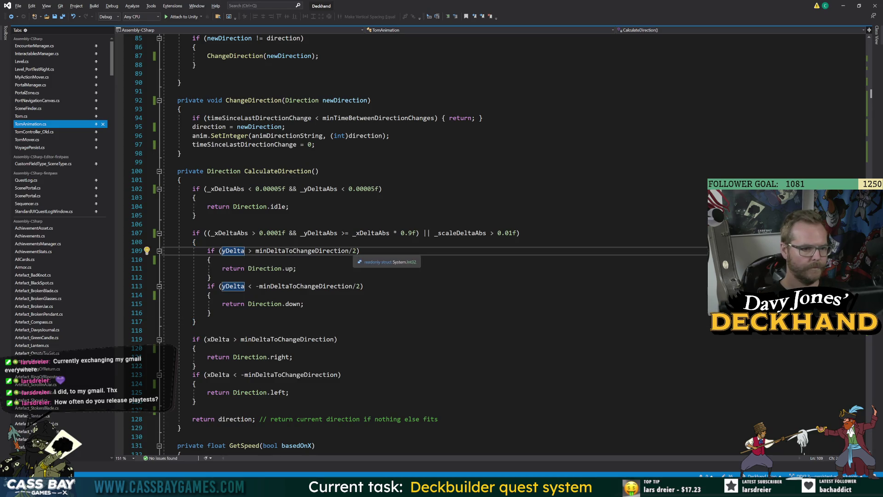
{"action": "left_click", "coordinate": [208, 251]}
{"action": "type", "text": "||"}
{"action": "left_click", "coordinate": [464, 233]}
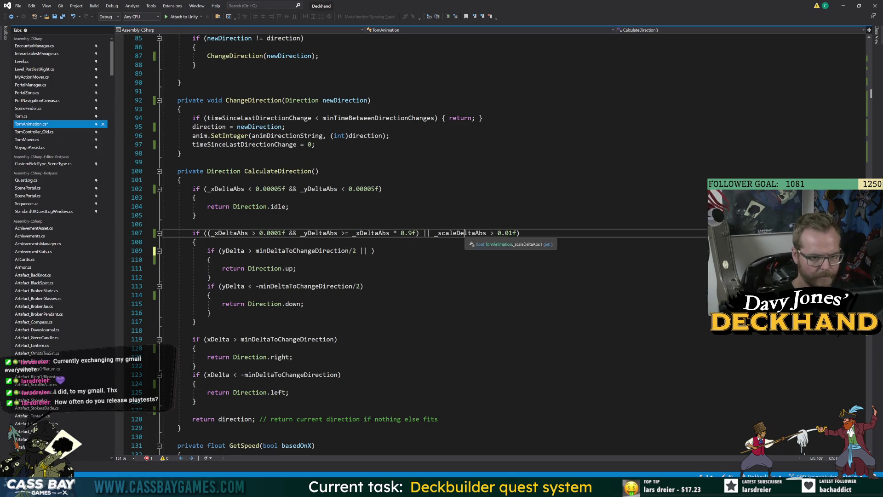
{"action": "double_click", "coordinate": [464, 233]}
{"action": "key", "text": "ctrl+c"}
{"action": "left_click", "coordinate": [372, 251]}
{"action": "key", "text": "ctrl+v"}
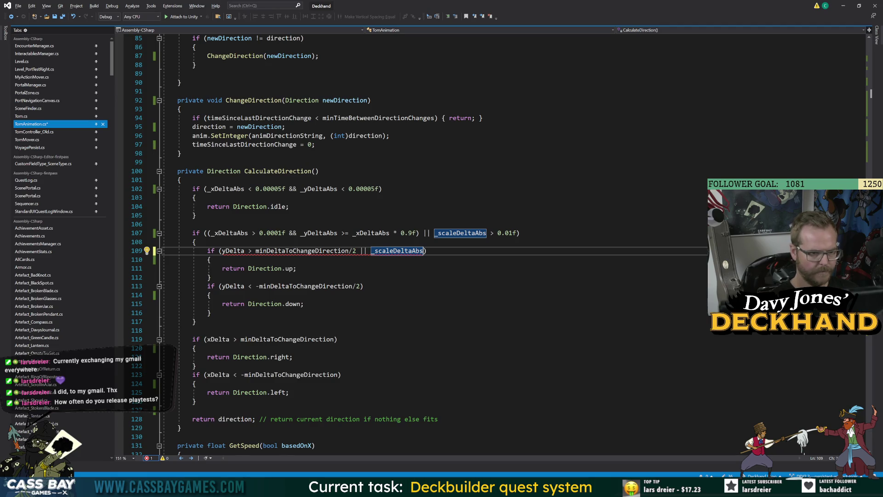
{"action": "key", "text": "Down"}
{"action": "key", "text": "Up"}
{"action": "key", "text": "ctrl+BackSpace"}
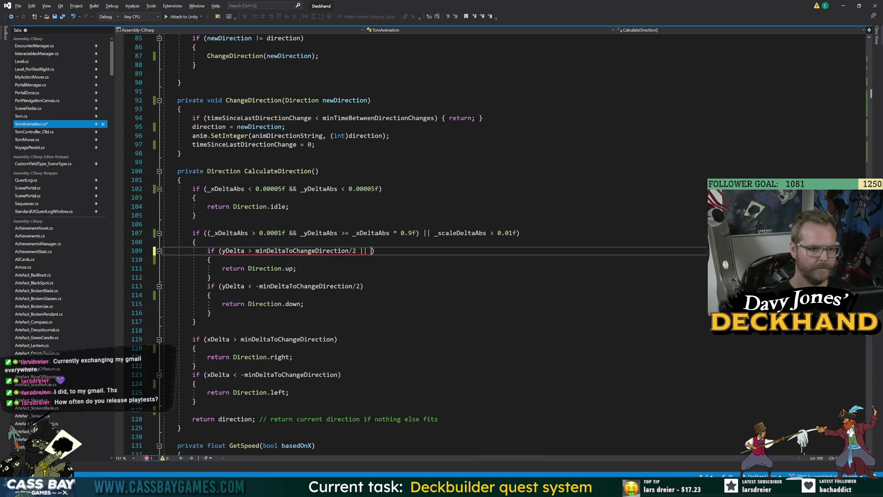
{"action": "key", "text": "Down"}
{"action": "key", "text": "Down"}
{"action": "key", "text": "Up"}
{"action": "key", "text": "Up"}
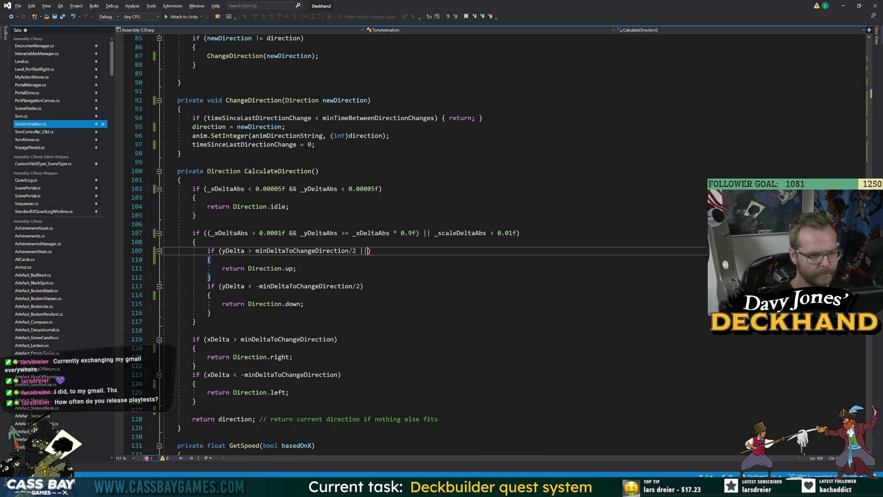
Complete the up check with '|| scalingDelta < -minDeltaToChangeDirection/2'
{"action": "key", "text": "ctrl+space"}
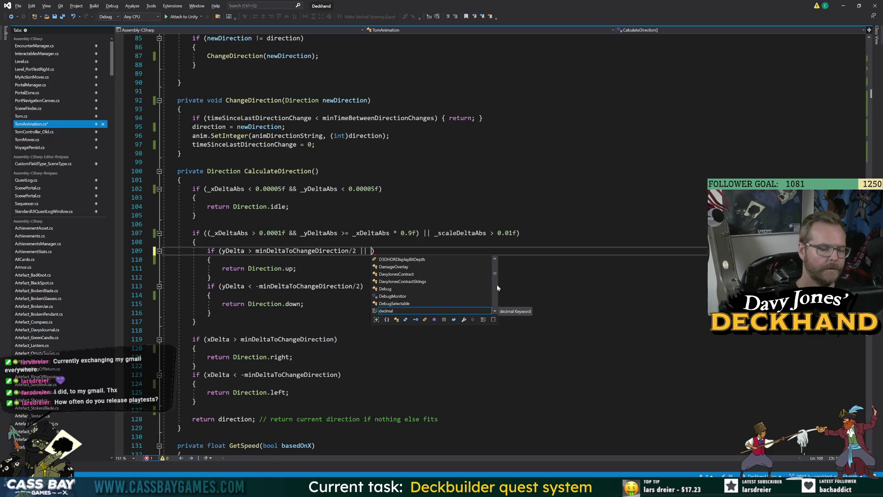
{"action": "type", "text": "scaleD"}
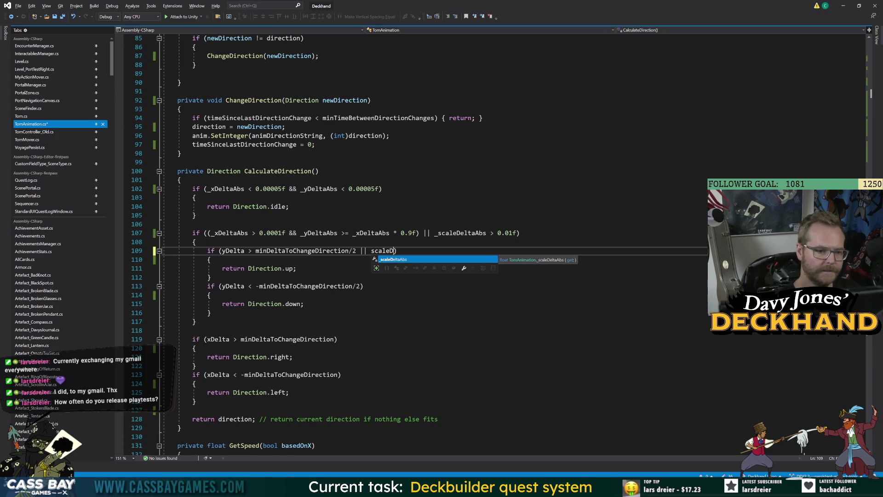
{"action": "key", "text": "BackSpace"}
{"action": "key", "text": "BackSpace"}
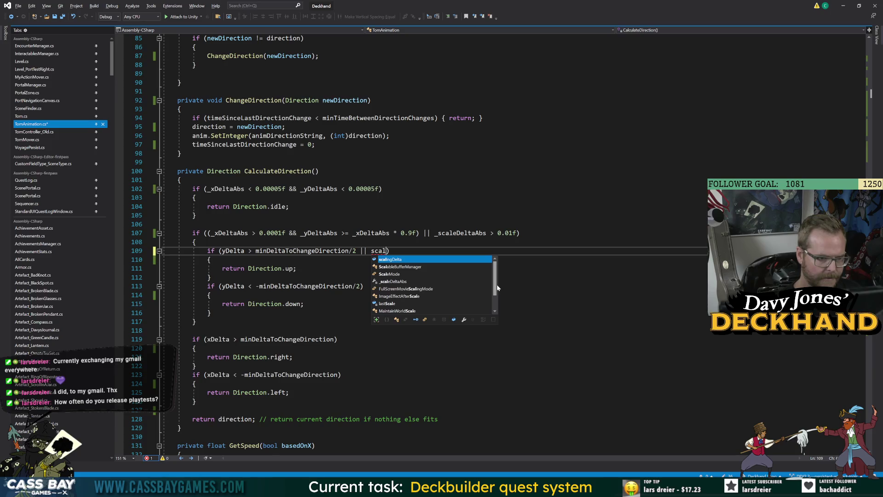
{"action": "type", "text": "ingDelta"}
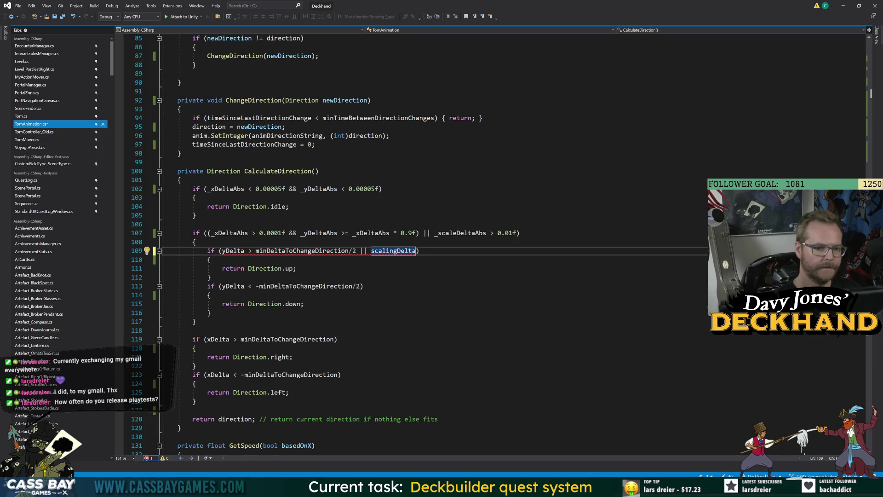
{"action": "type", "text": "< -"}
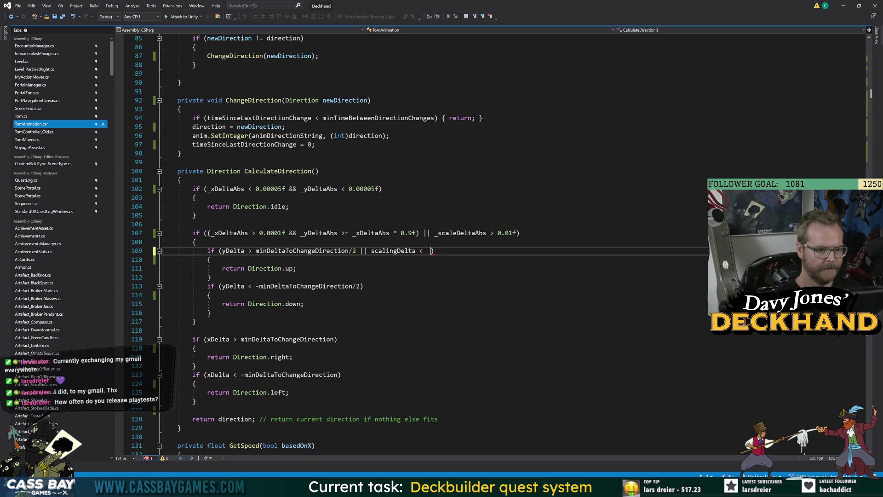
{"action": "type", "text": "mind"}
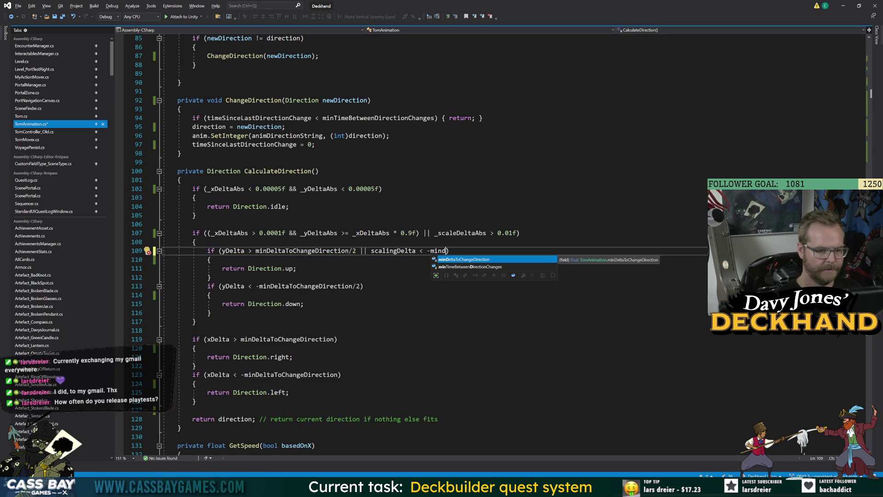
{"action": "key", "text": "BackSpace"}
{"action": "key", "text": "BackSpace"}
{"action": "key", "text": "BackSpace"}
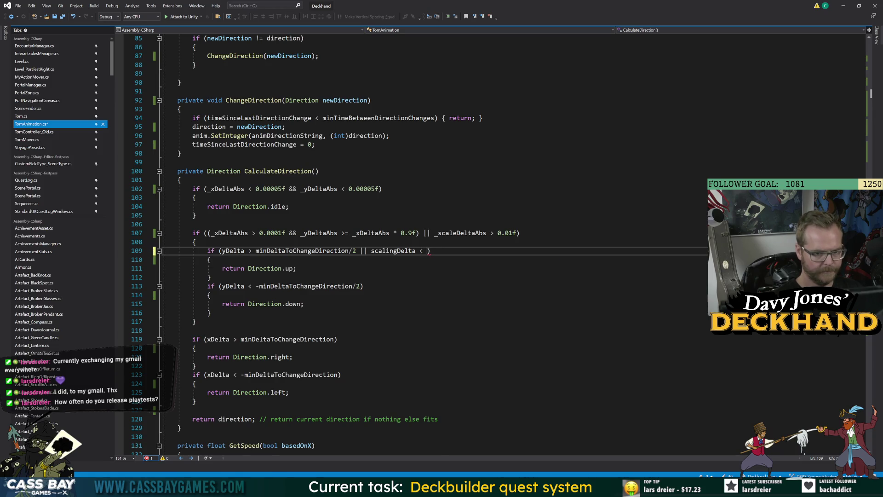
{"action": "type", "text": "-min"}
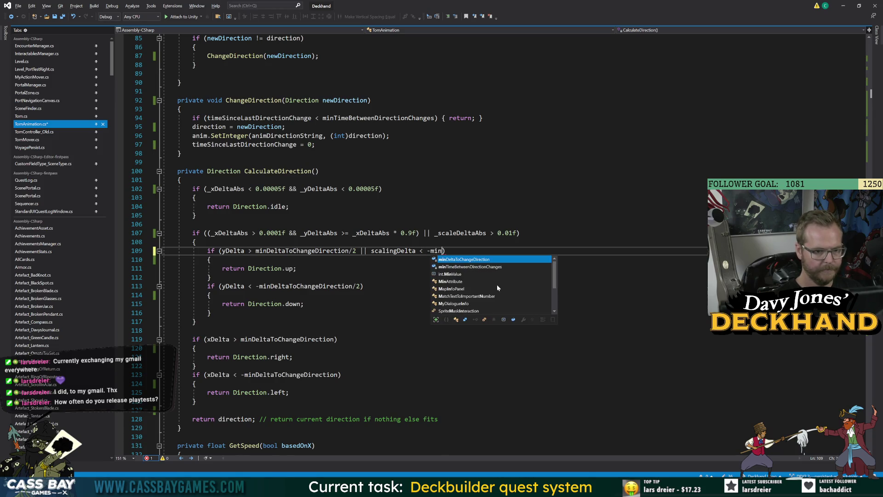
{"action": "key", "text": "Tab"}
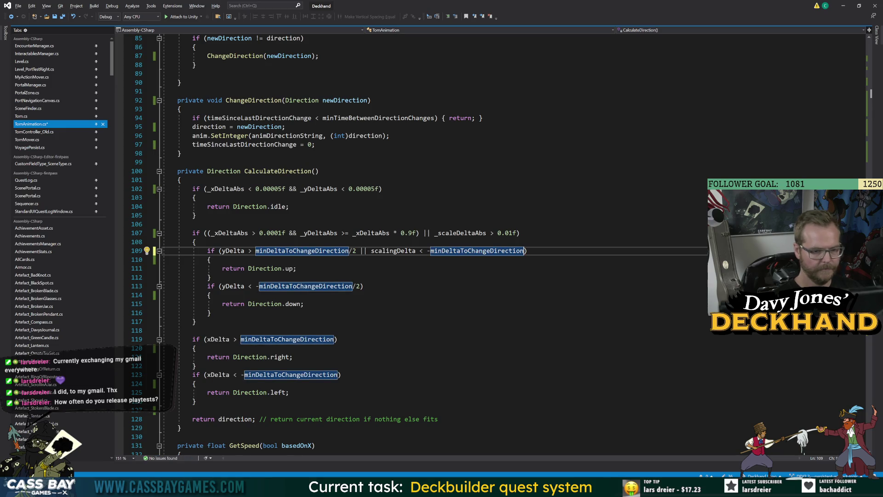
{"action": "type", "text": "/2"}
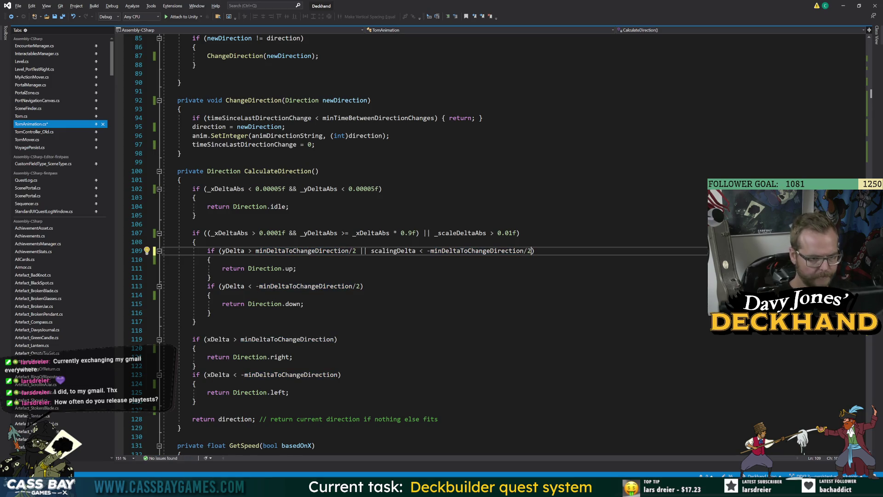
Add the clause to the down check as 'scalingDelta > minDeltaToChangeDirection / 2' and save TomAnimation.cs
{"action": "left_click", "coordinate": [360, 250], "text": "shift"}
{"action": "key", "text": "ctrl+c"}
{"action": "left_click", "coordinate": [360, 286]}
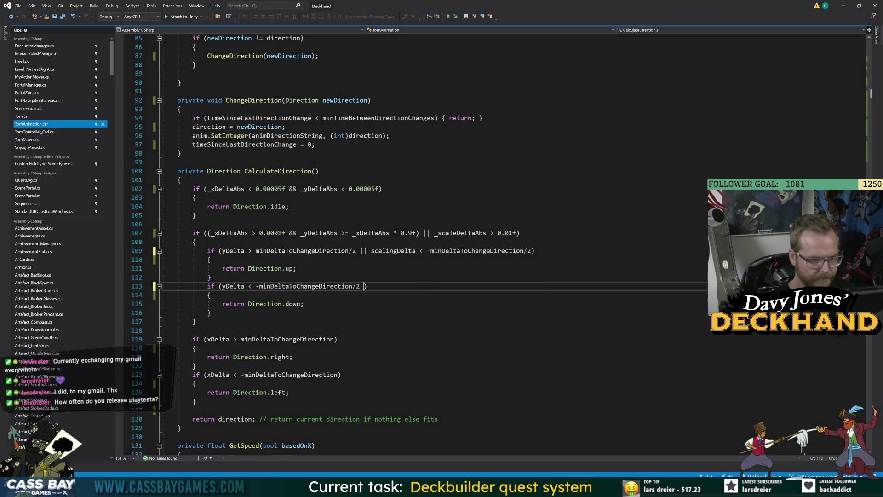
{"action": "key", "text": "ctrl+v"}
{"action": "key", "text": "BackSpace"}
{"action": "key", "text": "BackSpace"}
{"action": "key", "text": "BackSpace"}
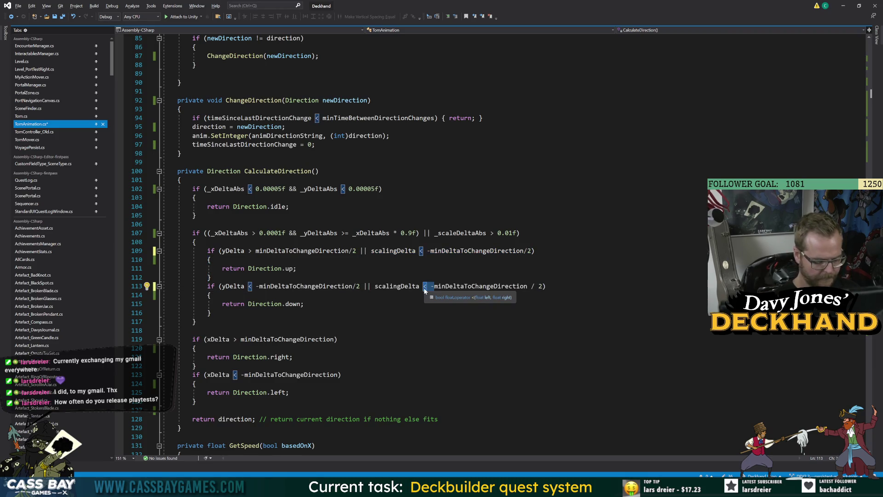
{"action": "type", "text": ">"}
{"action": "key", "text": "ctrl+s"}
{"action": "left_click", "coordinate": [147, 224]}
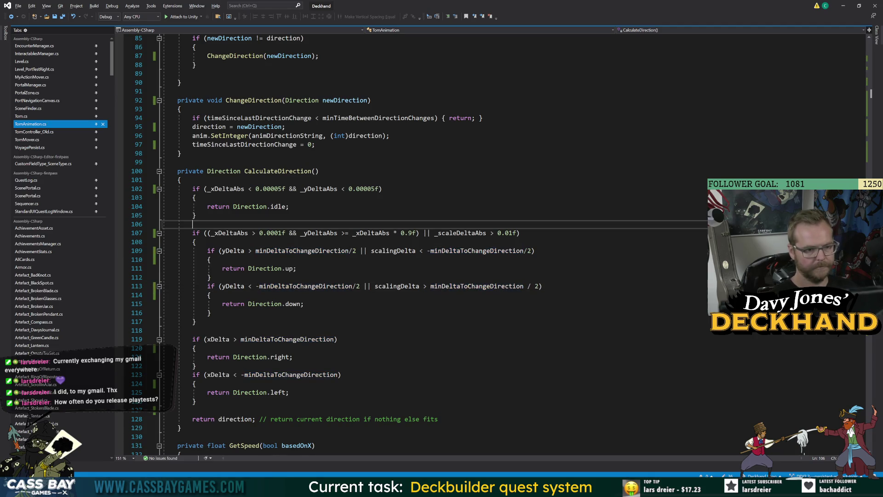
{"action": "key", "text": "alt+Tab"}
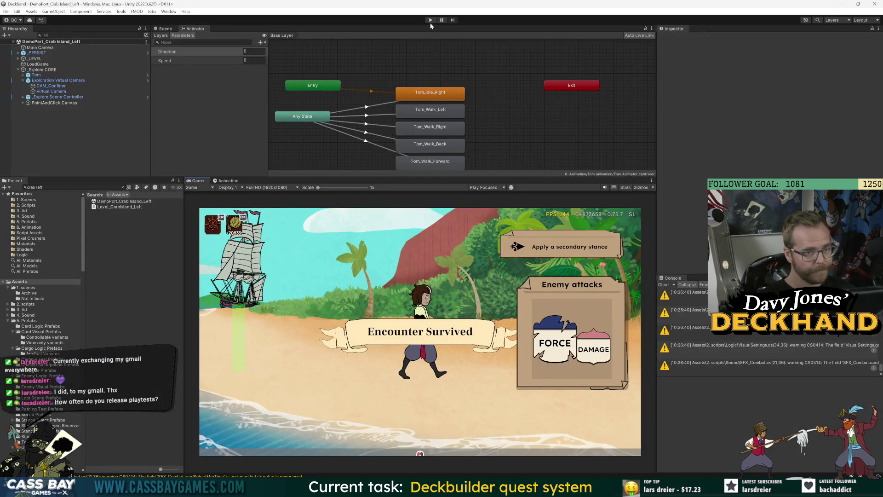
Enter Play mode and click the beach twice so Tom walks left toward the ship
{"action": "left_click", "coordinate": [430, 20]}
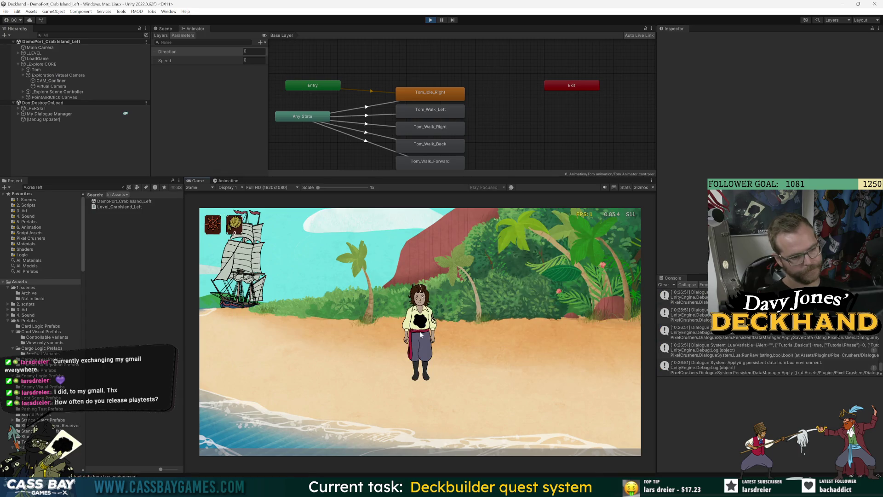
{"action": "left_click", "coordinate": [260, 358]}
{"action": "left_click", "coordinate": [260, 355]}
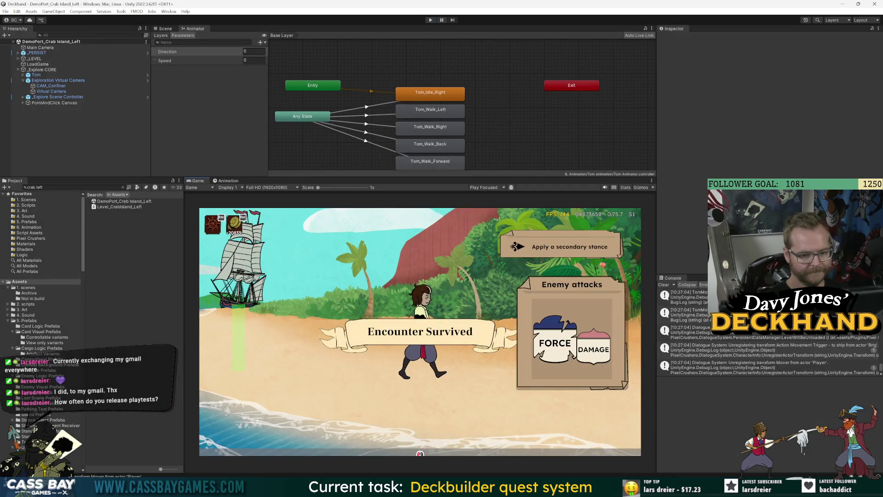
{"action": "key", "text": "alt+Tab"}
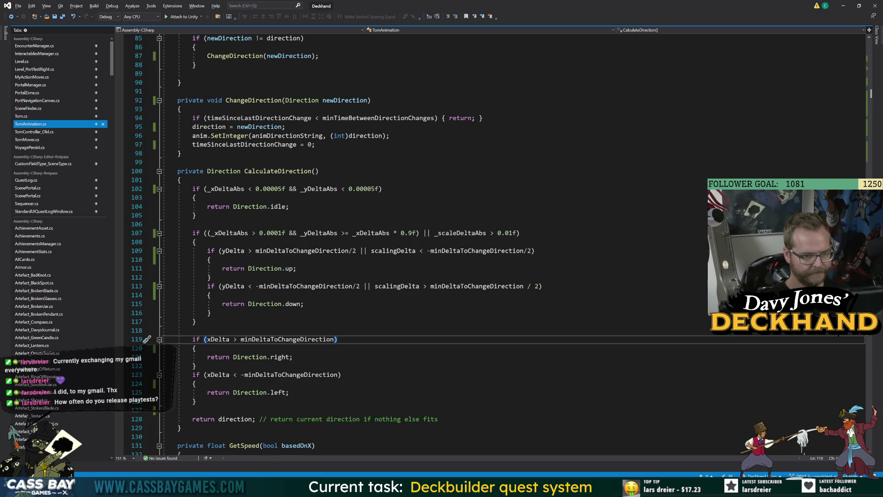
Remove the '/2' halving from the scalingDelta checks on lines 109 and 113, then restart Play
{"action": "double_click", "coordinate": [529, 251]}
{"action": "key", "text": "BackSpace"}
{"action": "key", "text": "BackSpace"}
{"action": "left_click_drag", "start_coordinate": [528, 286], "coordinate": [539, 286]}
{"action": "key", "text": "BackSpace"}
{"action": "left_click", "coordinate": [196, 322]}
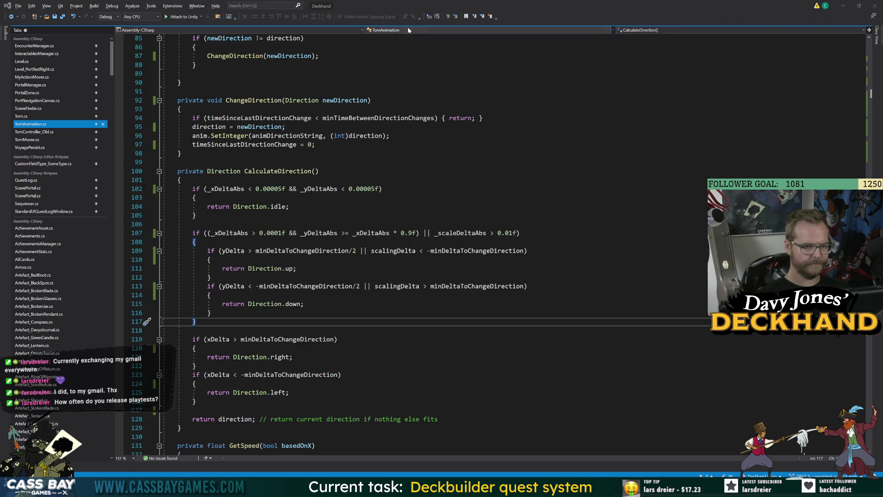
{"action": "key", "text": "alt+Tab"}
{"action": "left_click", "coordinate": [430, 20]}
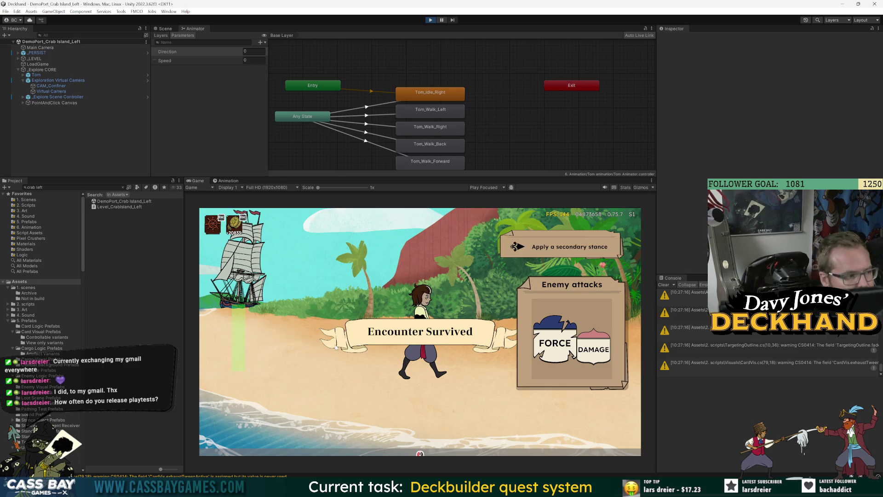
Walk Tom left across the beach and go ashore to load DemoPort_Crab Island_Left, then return to the code
{"action": "left_click", "coordinate": [247, 340]}
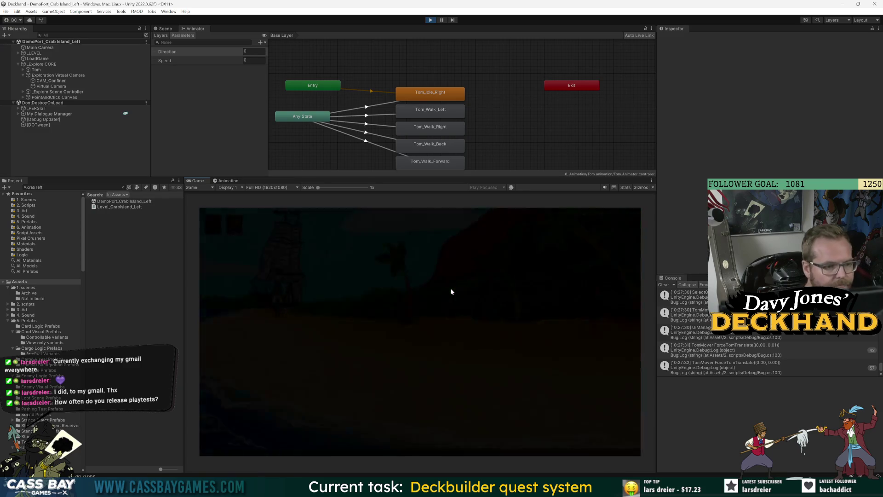
{"action": "key", "text": "Return"}
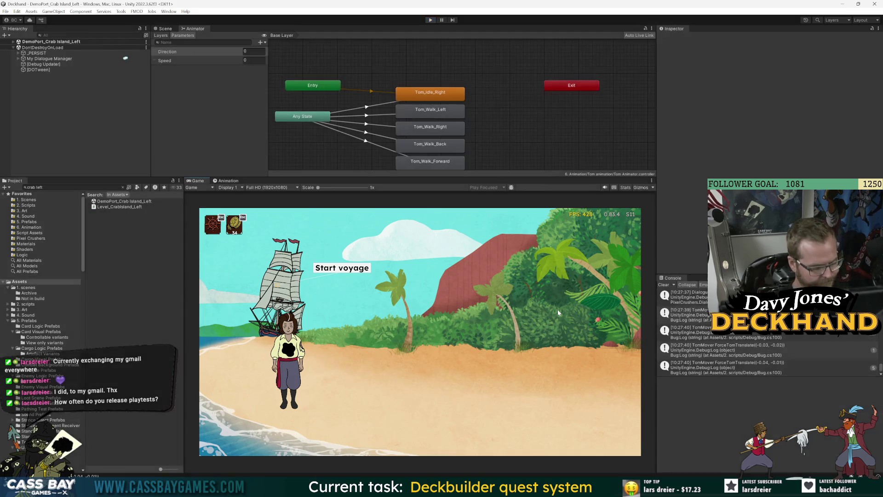
{"action": "key", "text": "alt+Tab"}
{"action": "left_click", "coordinate": [193, 330]}
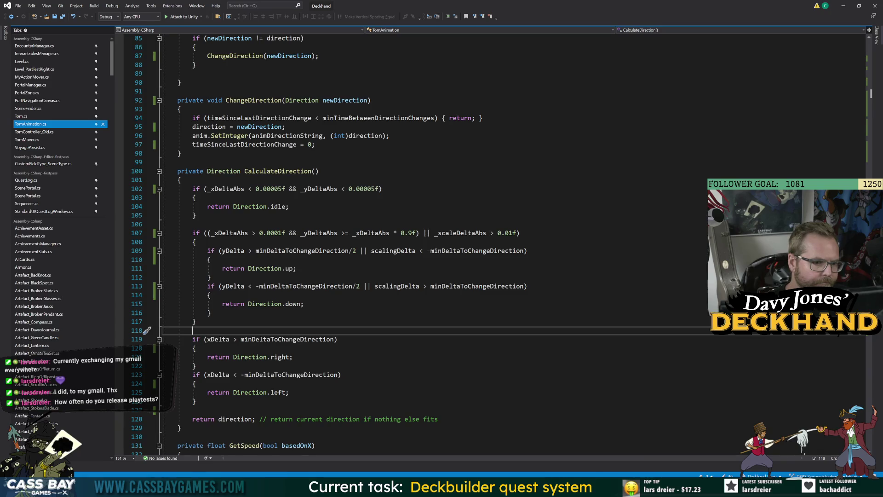
Add a [SerializeField] private float minScalingDeltaToConsiderVertical field of 0.001f below minDeltaToChangeDirection
{"action": "left_click", "coordinate": [509, 234]}
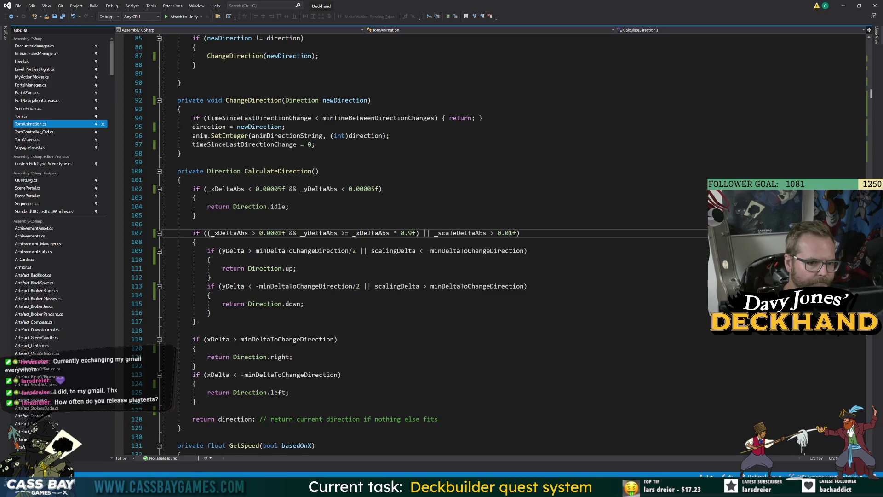
{"action": "type", "text": "0"}
{"action": "left_click", "coordinate": [499, 225]}
{"action": "key", "text": "ctrl+s"}
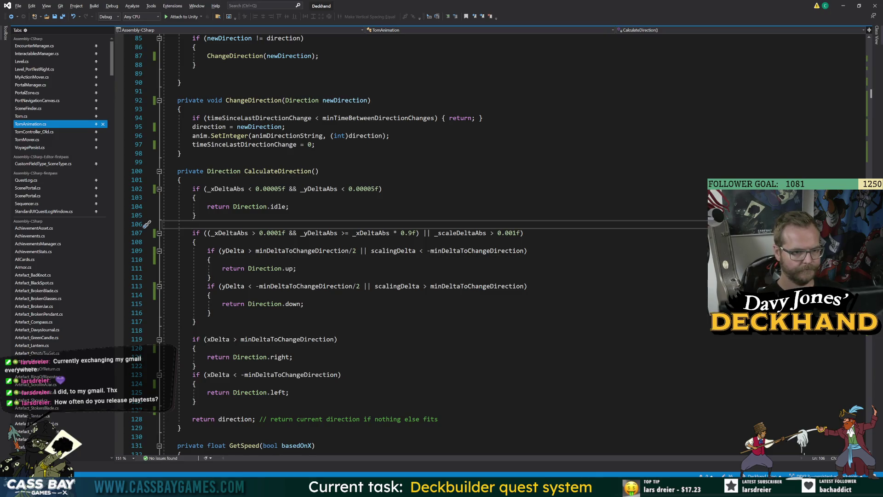
{"action": "scroll", "coordinate": [414, 243], "scroll_direction": "up", "scroll_amount": 20}
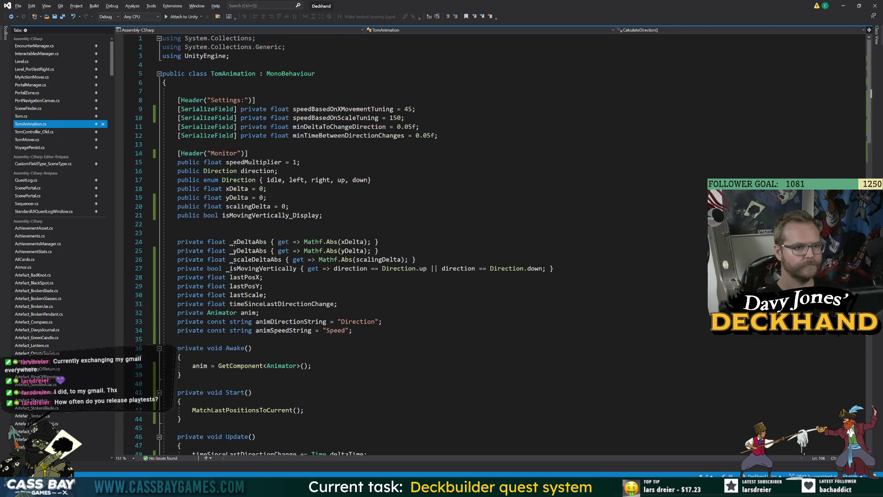
{"action": "left_click", "coordinate": [312, 129]}
{"action": "key", "text": "ctrl+r"}
{"action": "key", "text": "ctrl+r"}
{"action": "scroll", "coordinate": [414, 244], "scroll_direction": "down", "scroll_amount": 20}
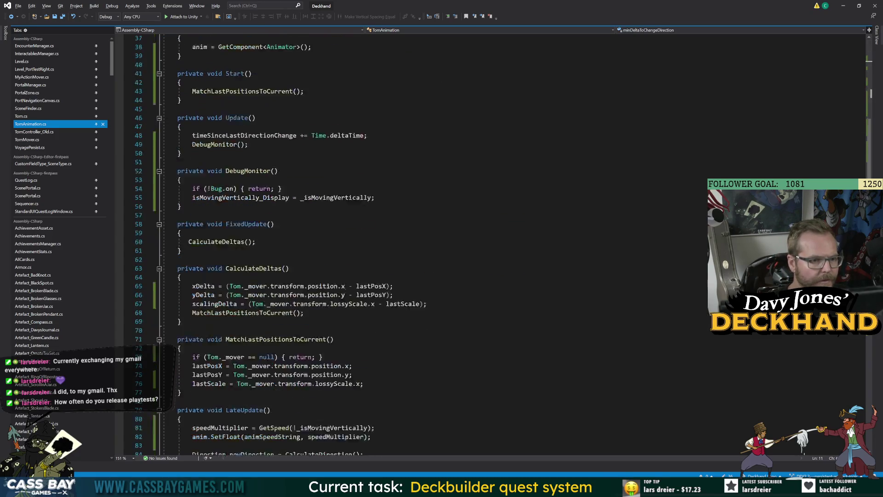
{"action": "scroll", "coordinate": [414, 244], "scroll_direction": "up", "scroll_amount": 20}
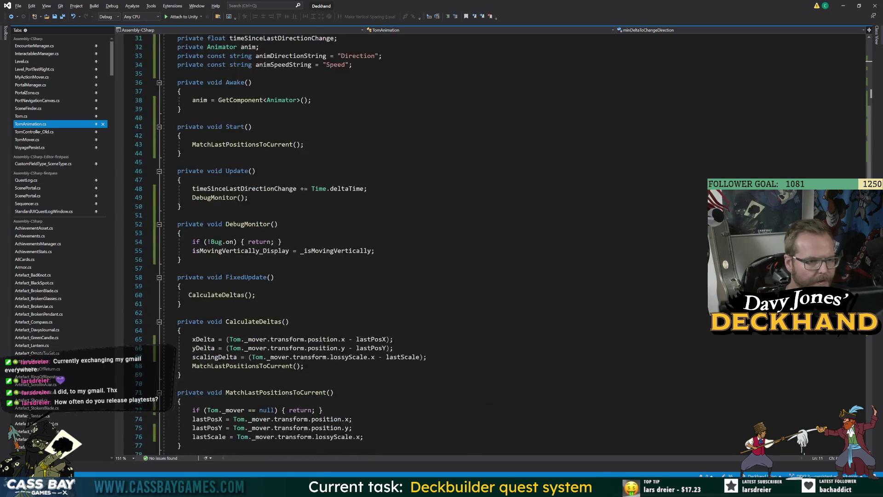
{"action": "left_click", "coordinate": [419, 127]}
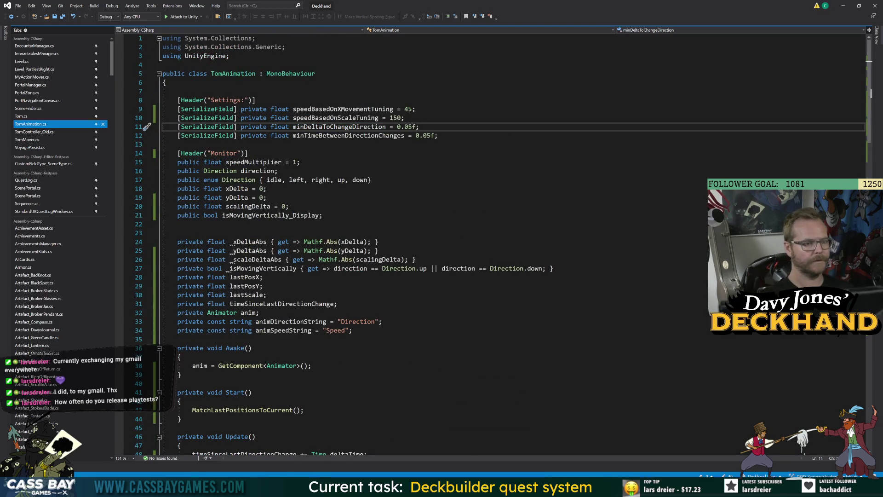
{"action": "key", "text": "Return"}
{"action": "type", "text": "[SerializeField] private float minScalingDelta"}
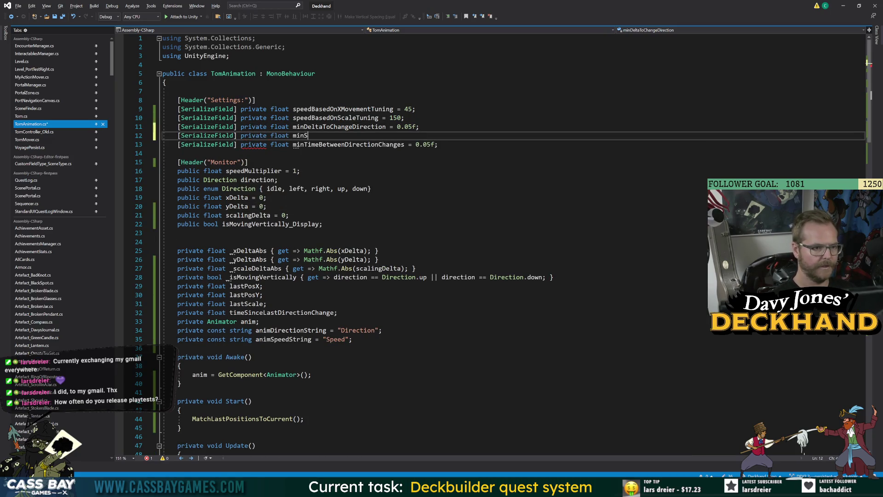
{"action": "type", "text": "ToConsiderVertical = 0."}
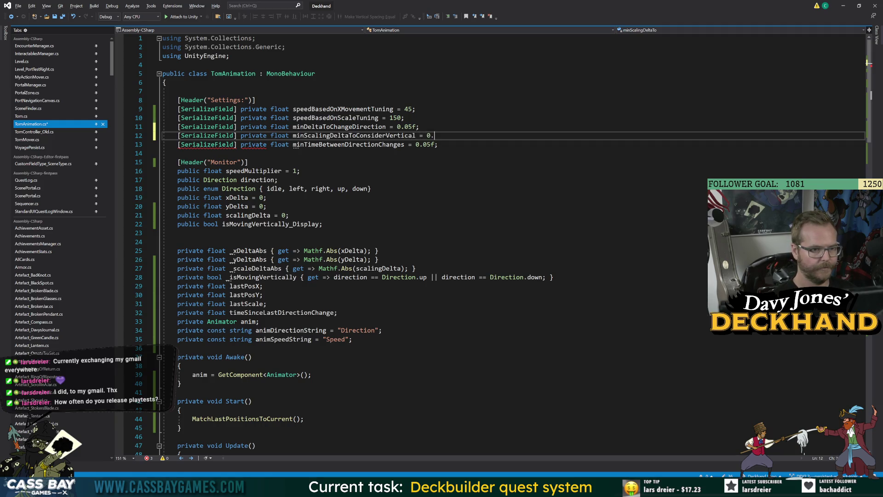
{"action": "type", "text": "001f;"}
Use minScalingDeltaToConsiderVertical instead of minDeltaToChangeDirection in both scalingDelta checks and save
{"action": "double_click", "coordinate": [355, 136]}
{"action": "scroll", "coordinate": [460, 244], "scroll_direction": "down", "scroll_amount": 20}
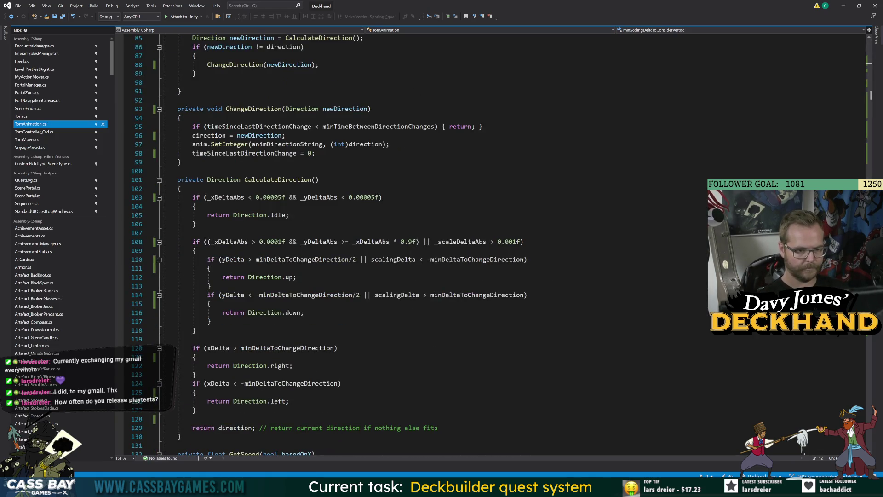
{"action": "left_click_drag", "start_coordinate": [430, 259], "coordinate": [509, 259]}
{"action": "key", "text": "ctrl+v"}
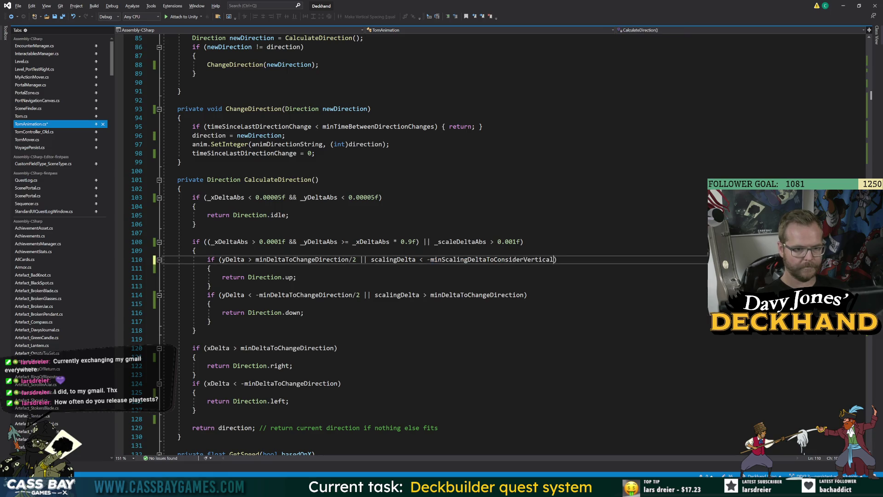
{"action": "left_click_drag", "start_coordinate": [430, 295], "coordinate": [524, 295]}
{"action": "key", "text": "ctrl+v"}
{"action": "key", "text": "Down"}
{"action": "key", "text": "Down"}
{"action": "key", "text": "Down"}
{"action": "key", "text": "ctrl+s"}
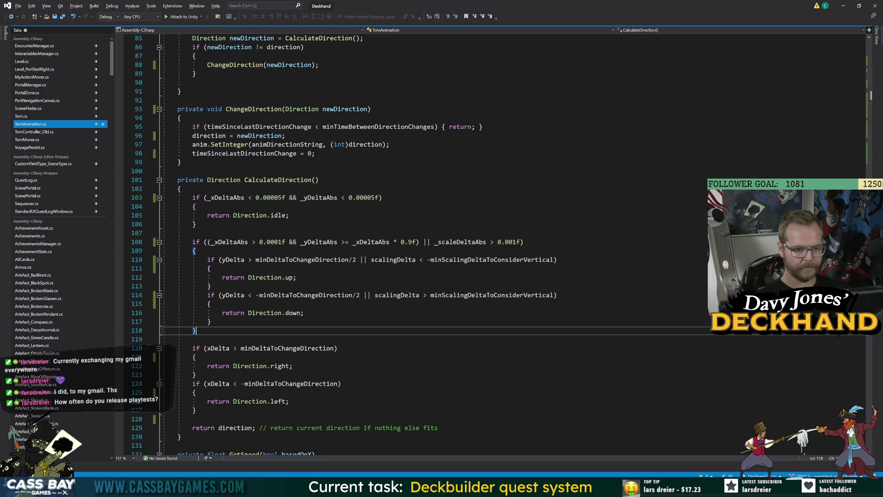
{"action": "key", "text": "alt+Tab"}
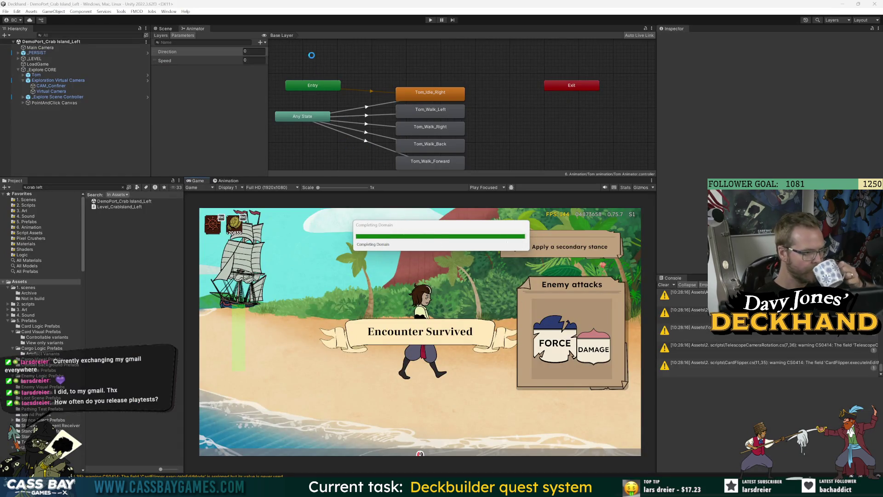
Play Crab Island, walk Tom across the beach to the ship, and go ashore from the map
{"action": "left_click", "coordinate": [431, 20]}
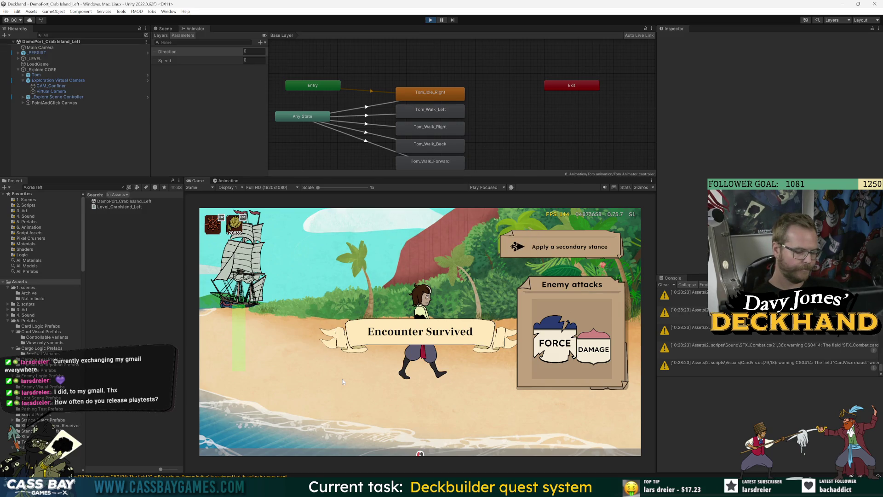
{"action": "left_click", "coordinate": [249, 332]}
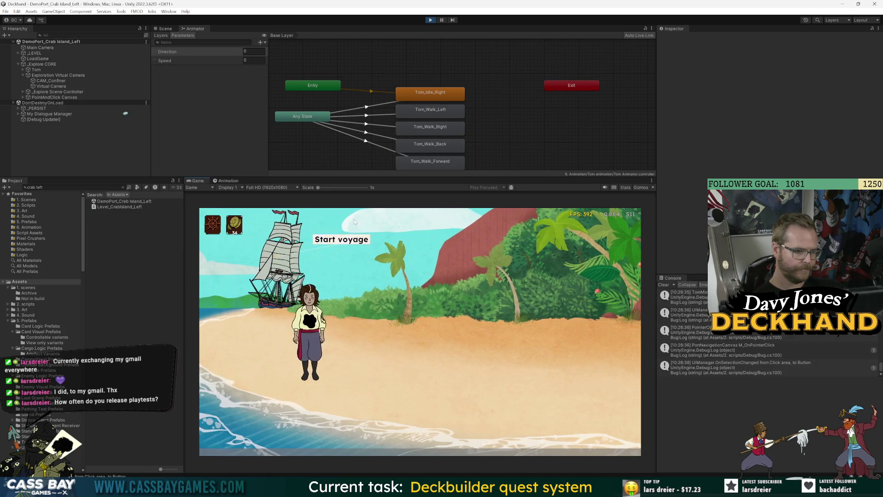
{"action": "left_click", "coordinate": [354, 222]}
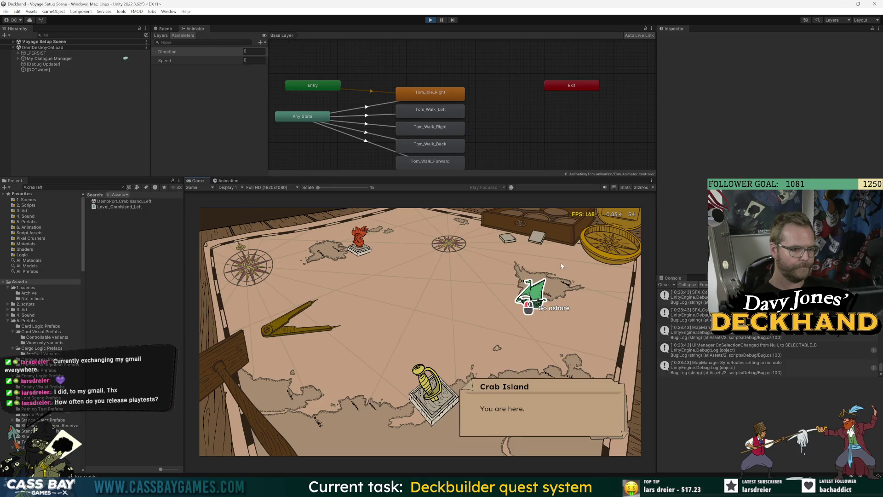
{"action": "left_click", "coordinate": [528, 306]}
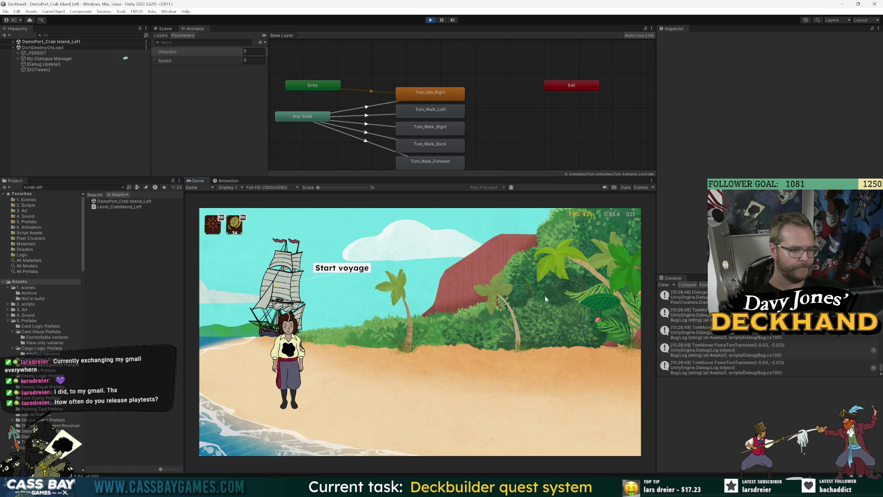
Repeat the ship-to-map round trip twice more, going ashore each time, then clear the Console
{"action": "left_click", "coordinate": [366, 269]}
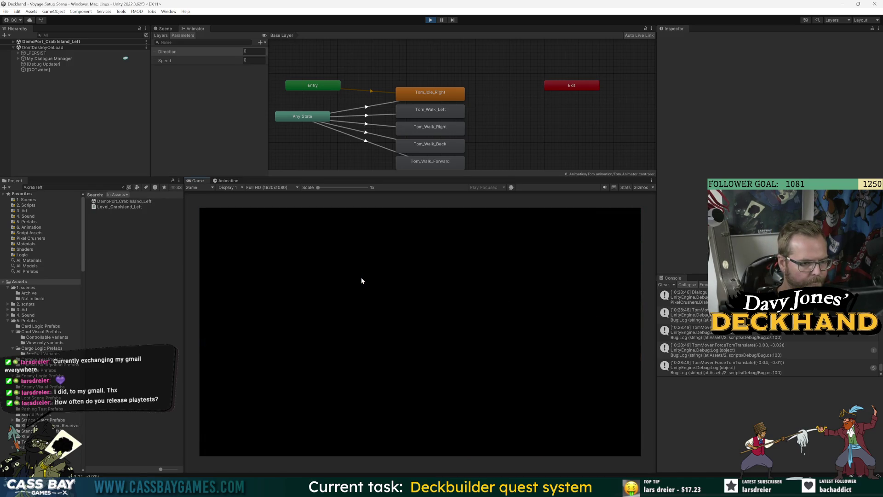
{"action": "left_click", "coordinate": [552, 308]}
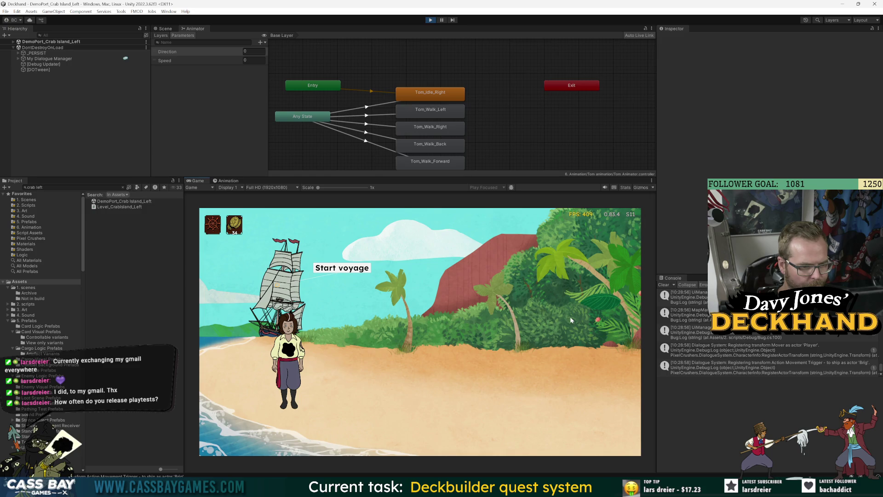
{"action": "left_click", "coordinate": [360, 272]}
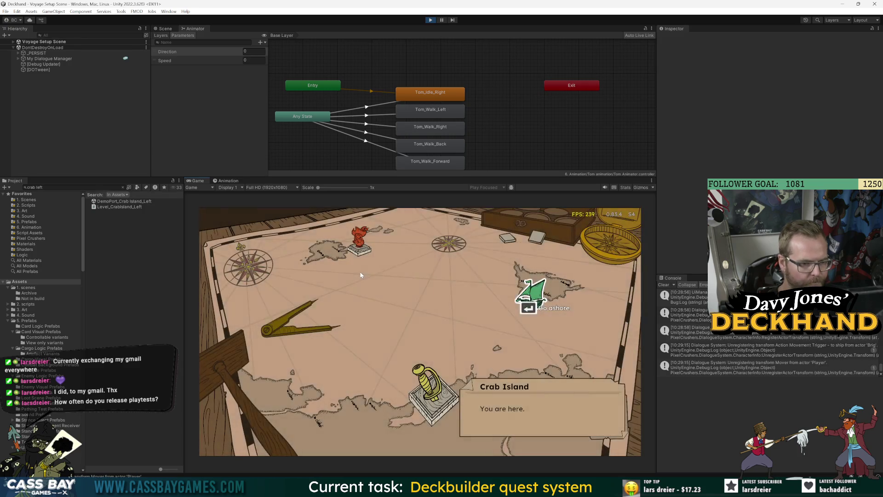
{"action": "left_click", "coordinate": [528, 298]}
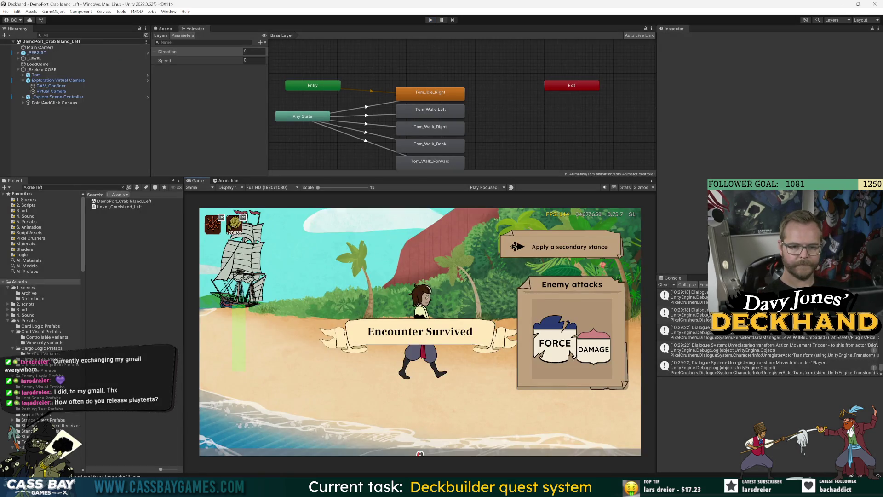
{"action": "left_click", "coordinate": [664, 285]}
{"action": "key", "text": "alt+Tab"}
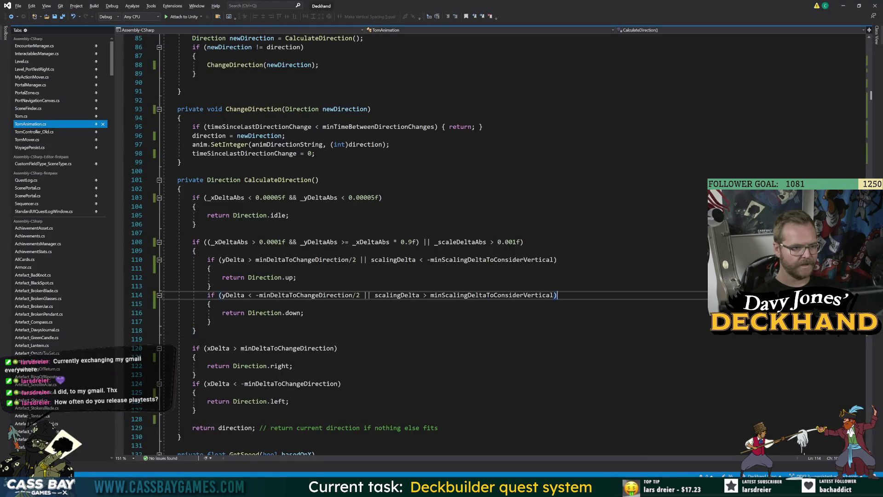
In TomMover.cs Start, move the SnapToSpawnPosition() call inside the original-data if-block
{"action": "left_click", "coordinate": [56, 138]}
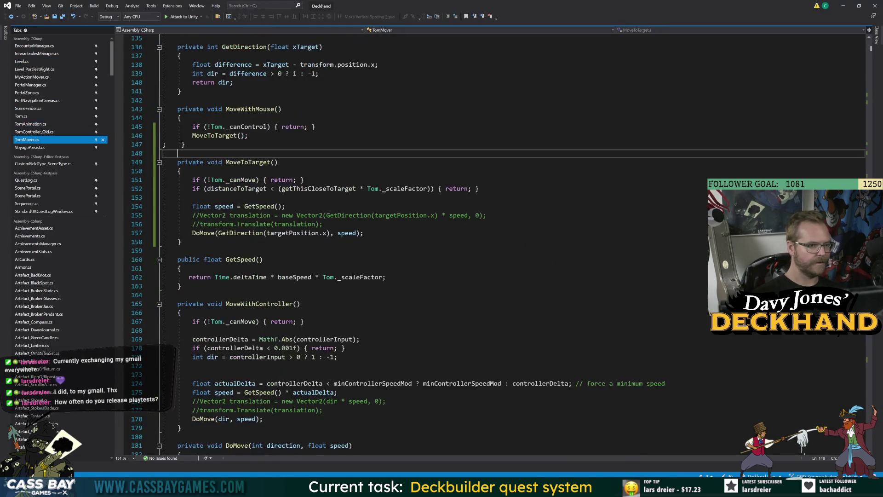
{"action": "scroll", "coordinate": [460, 244], "scroll_direction": "up", "scroll_amount": 20}
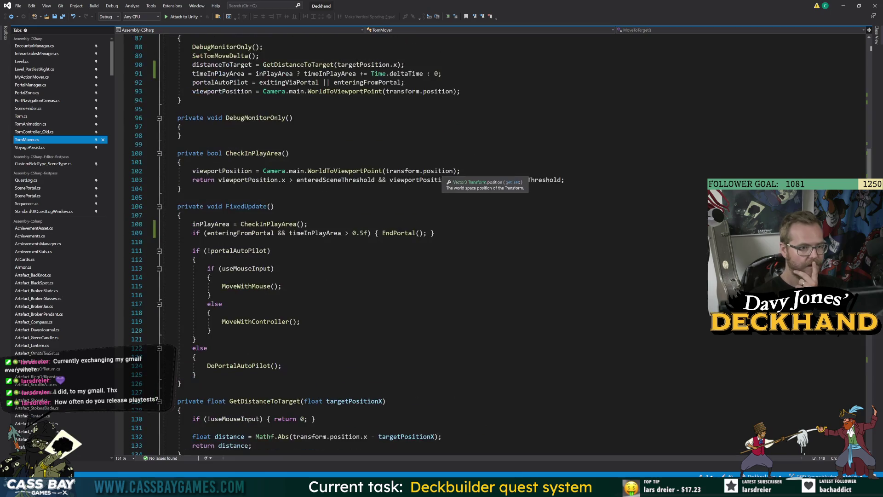
{"action": "scroll", "coordinate": [460, 244], "scroll_direction": "up", "scroll_amount": 13}
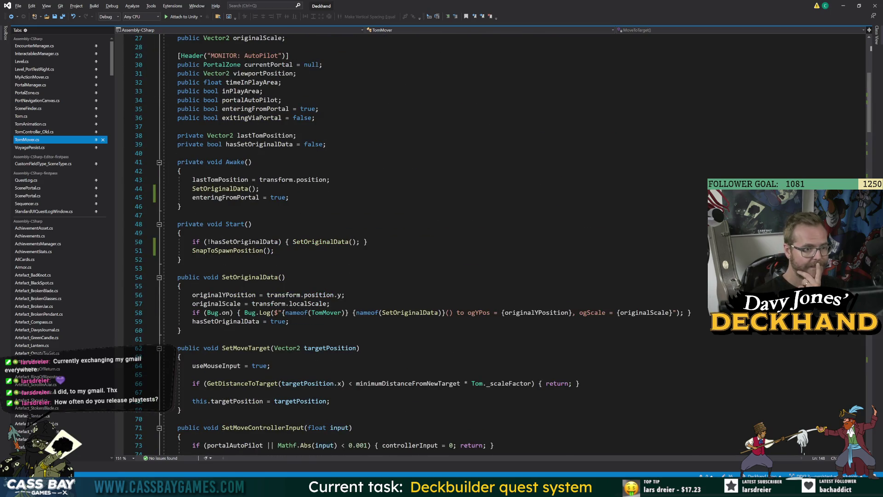
{"action": "left_click_drag", "start_coordinate": [275, 250], "coordinate": [164, 250]}
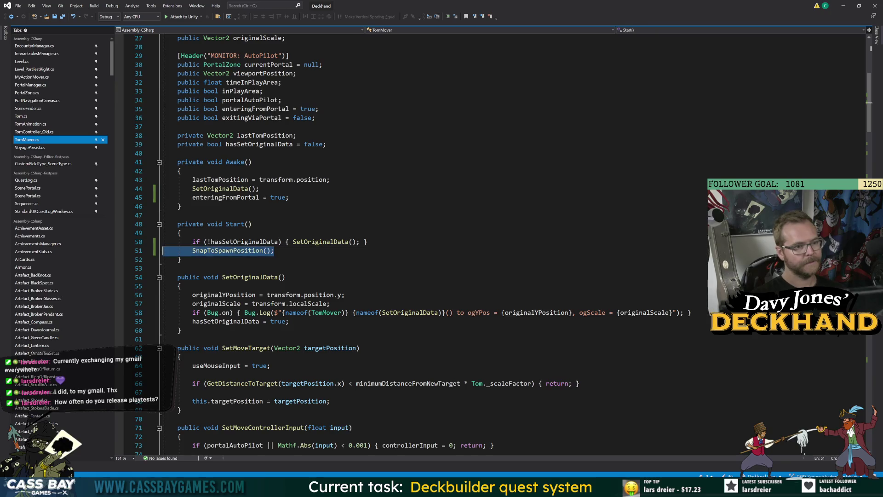
{"action": "left_click", "coordinate": [177, 215]}
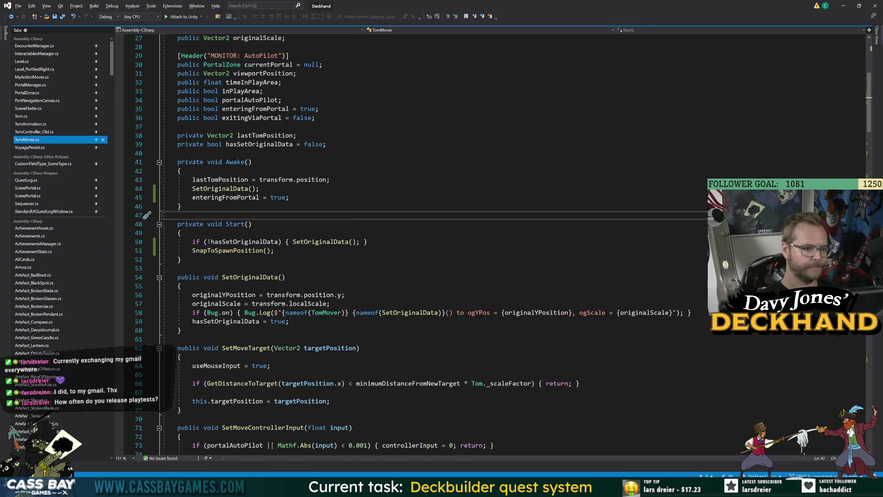
{"action": "left_click_drag", "start_coordinate": [275, 250], "coordinate": [189, 250]}
{"action": "key", "text": "ctrl+c"}
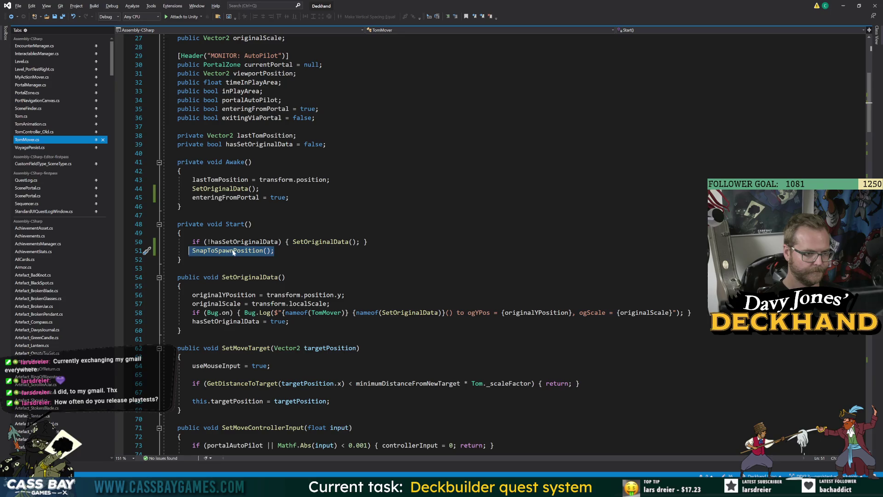
{"action": "left_click", "coordinate": [234, 250], "text": "ctrl"}
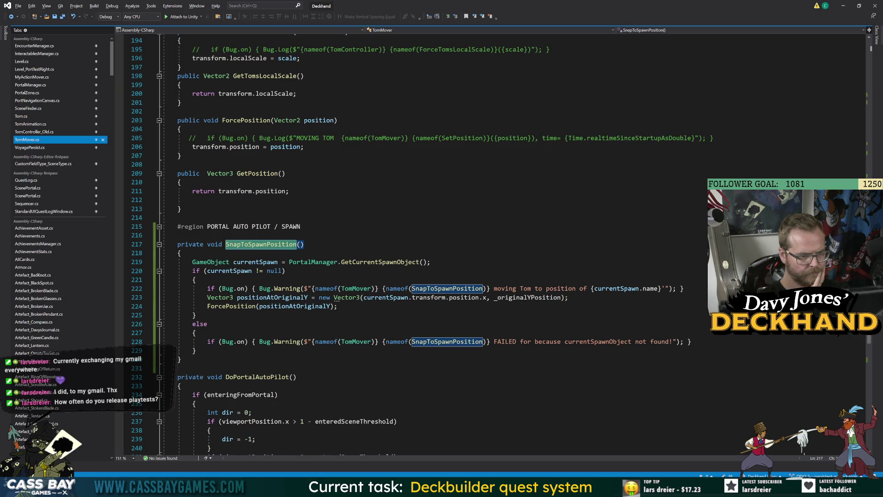
{"action": "left_click", "coordinate": [11, 17]}
{"action": "left_click", "coordinate": [362, 236]}
{"action": "key", "text": "ctrl+v"}
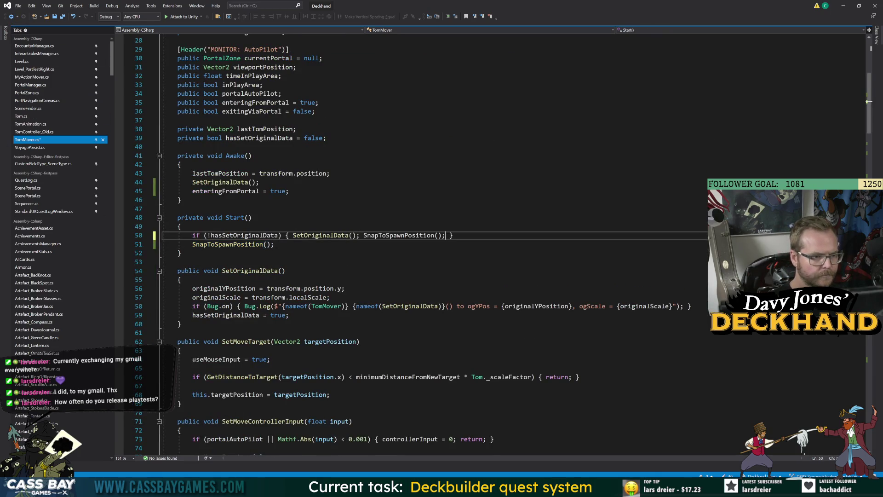
{"action": "left_click_drag", "start_coordinate": [274, 244], "coordinate": [163, 244]}
{"action": "key", "text": "Delete"}
Call SnapToSpawnPosition() right after SetOriginalData() in Awake and save TomMover.cs
{"action": "left_click", "coordinate": [260, 182]}
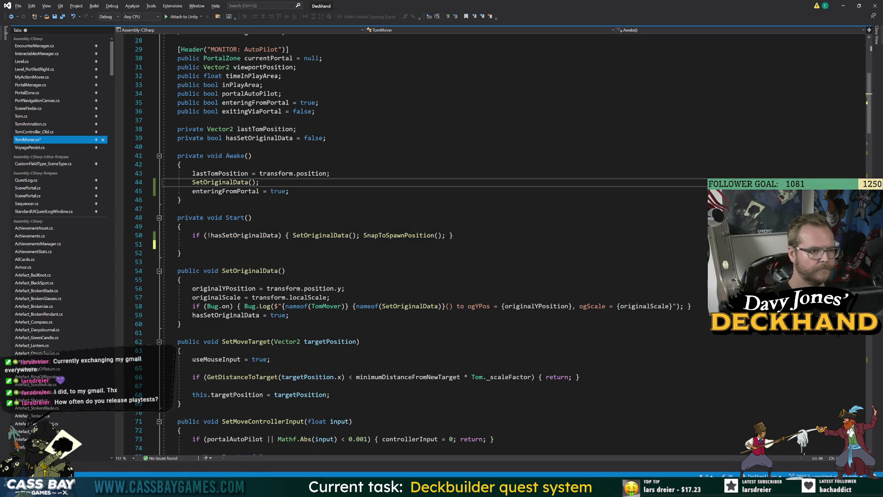
{"action": "key", "text": "Return"}
{"action": "key", "text": "ctrl+v"}
{"action": "key", "text": "ctrl+s"}
{"action": "left_click", "coordinate": [178, 217]}
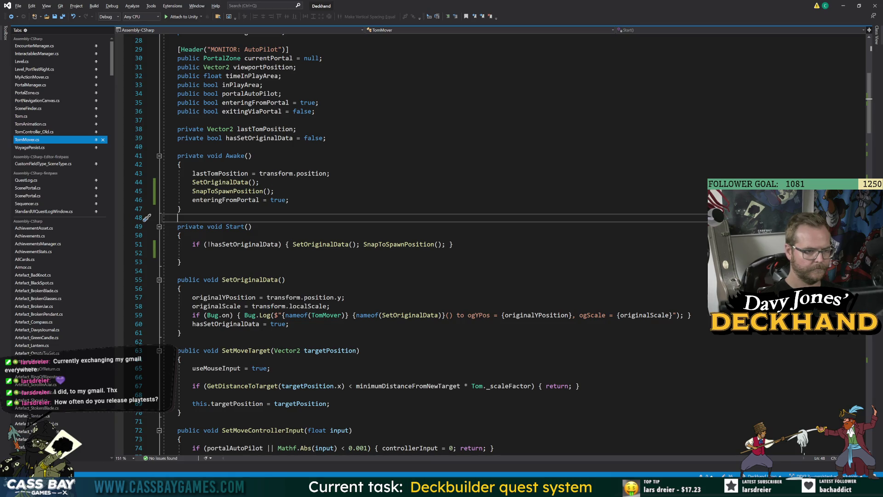
{"action": "key", "text": "alt+Tab"}
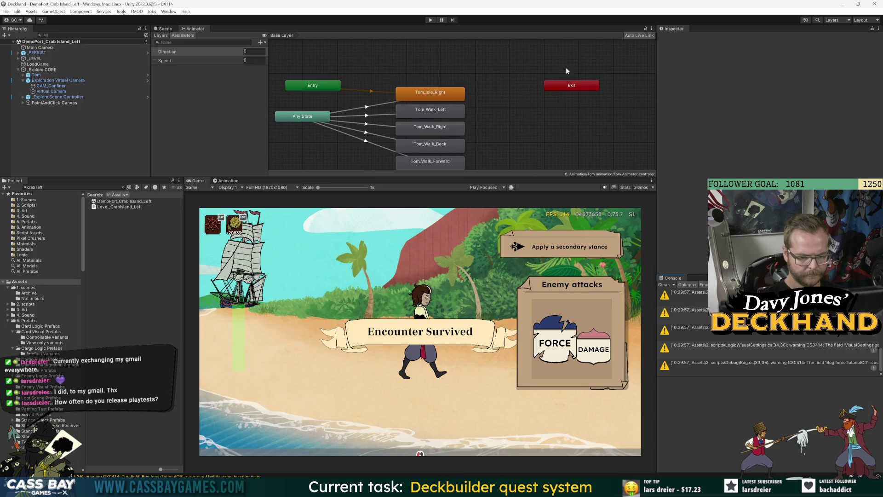
Play the Crab Island scene again and click the beach so Tom walks left
{"action": "left_click", "coordinate": [431, 20]}
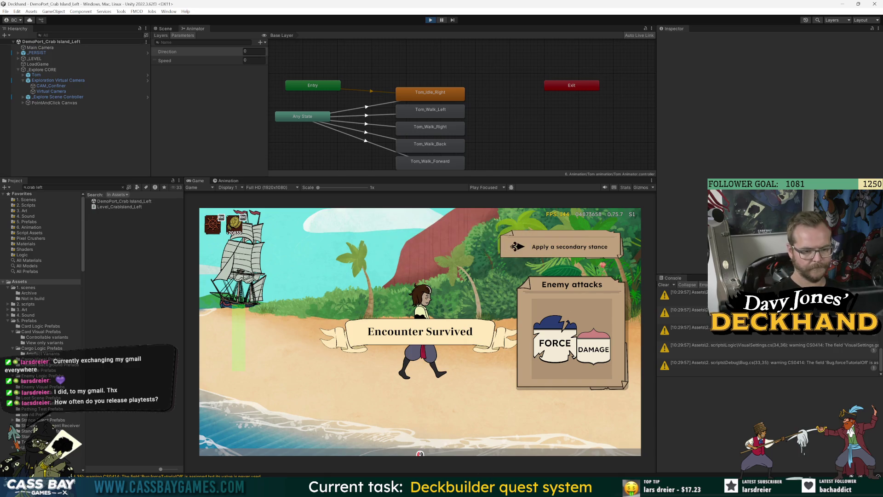
{"action": "mouse_move", "coordinate": [466, 490]}
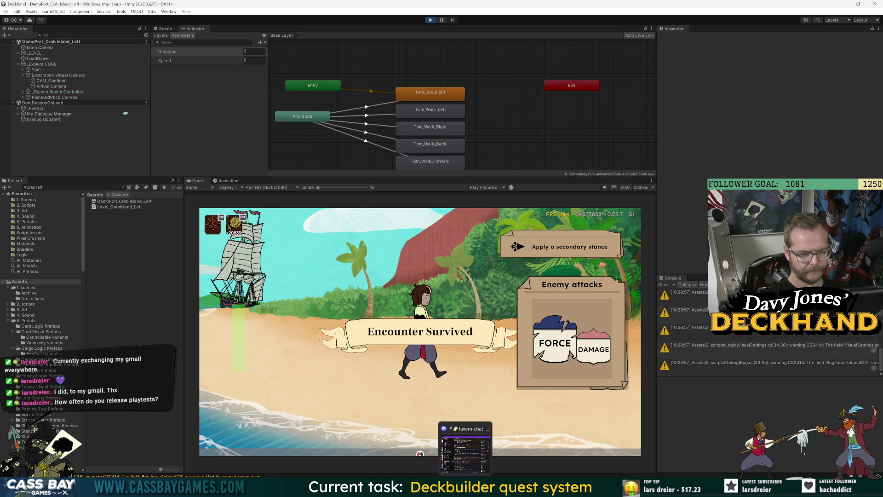
{"action": "left_click", "coordinate": [304, 304]}
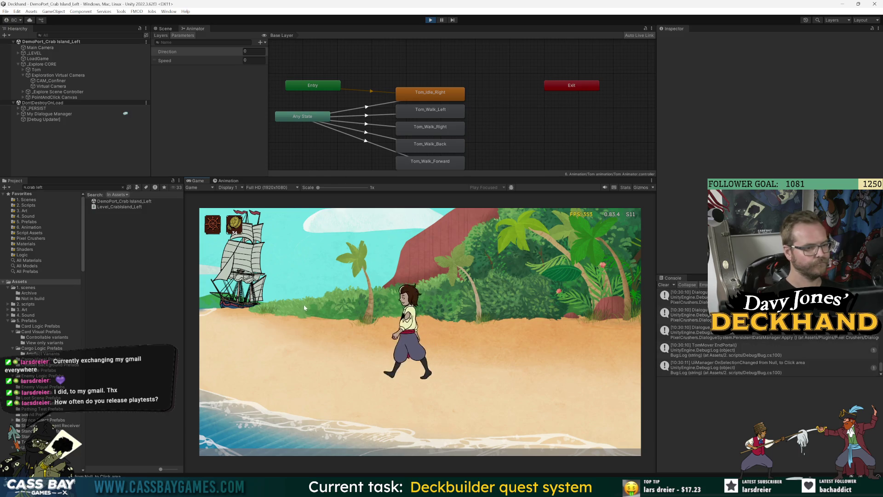
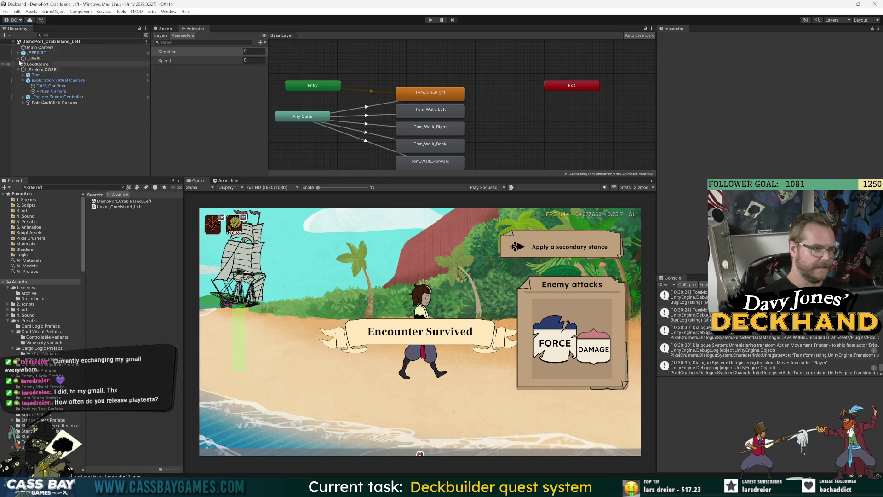
Expand _LEVEL, enlarge the Scene view, and compare the Start and End Position markers
{"action": "left_click", "coordinate": [23, 103]}
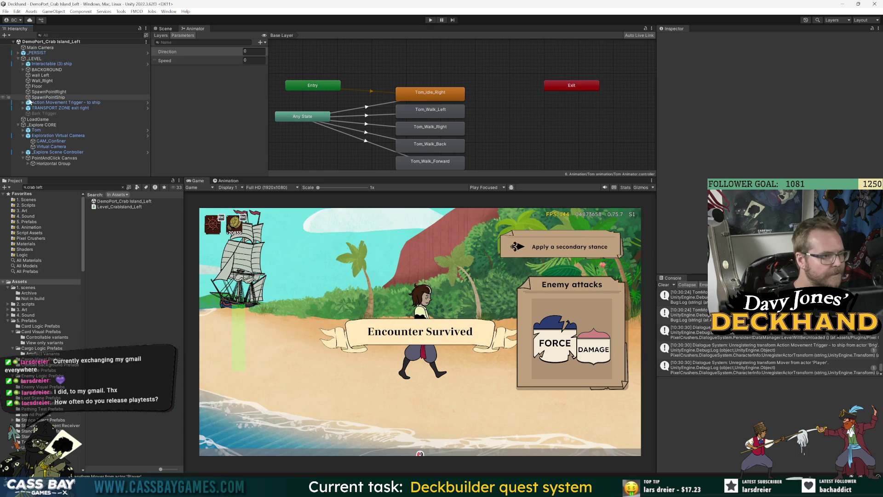
{"action": "left_click", "coordinate": [48, 108]}
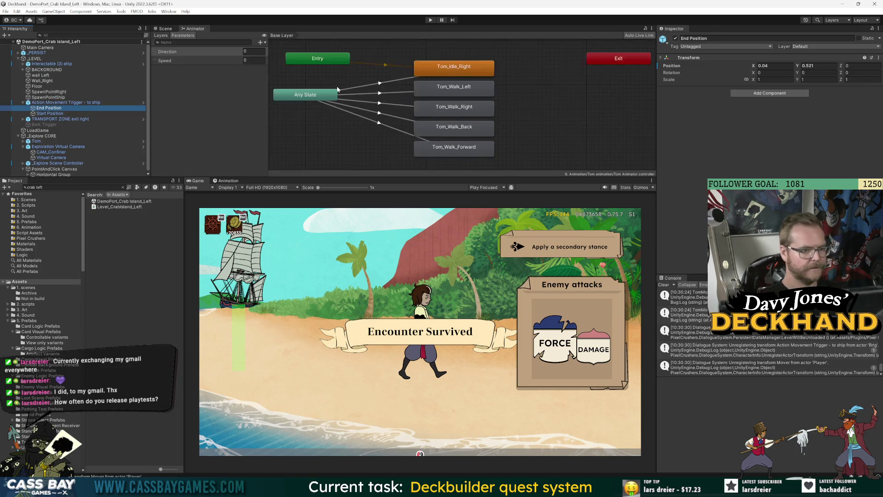
{"action": "left_click", "coordinate": [164, 28]}
{"action": "scroll", "coordinate": [409, 121], "scroll_direction": "up", "scroll_amount": 3}
{"action": "left_click_drag", "start_coordinate": [425, 178], "coordinate": [426, 371]}
{"action": "left_click", "coordinate": [58, 115]}
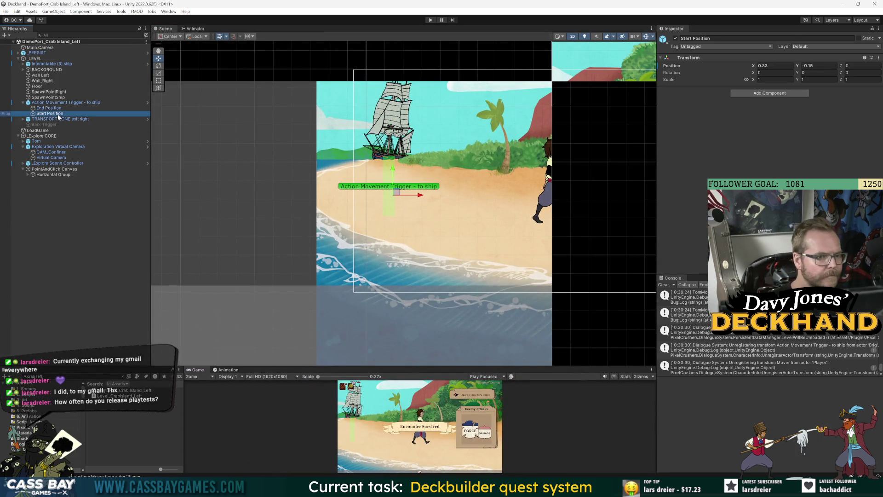
{"action": "left_click", "coordinate": [60, 109]}
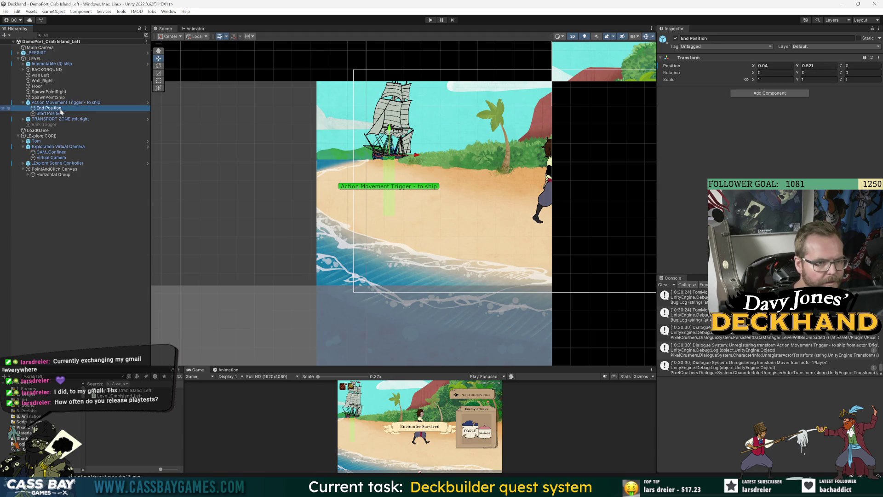
{"action": "left_click", "coordinate": [62, 113]}
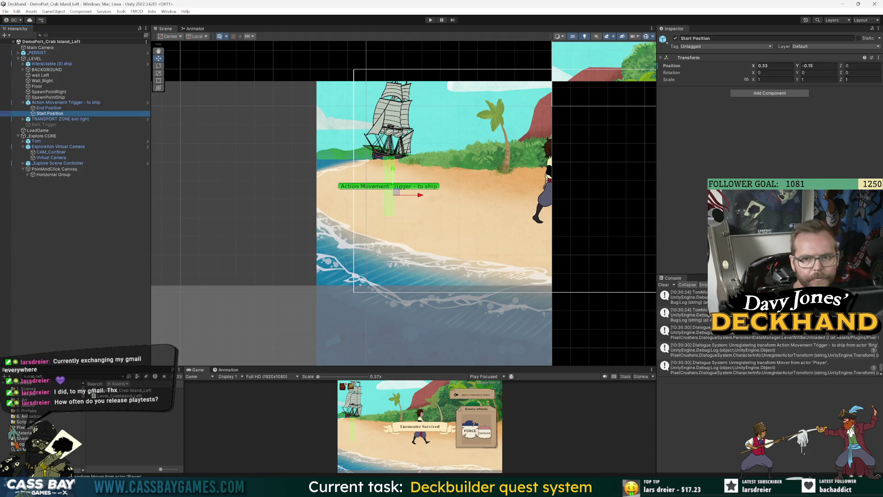
{"action": "key", "text": "Up"}
Try End Position X values of 0.33 and 0.17, then revert the change
{"action": "left_click", "coordinate": [773, 66]}
{"action": "type", "text": "0.33"}
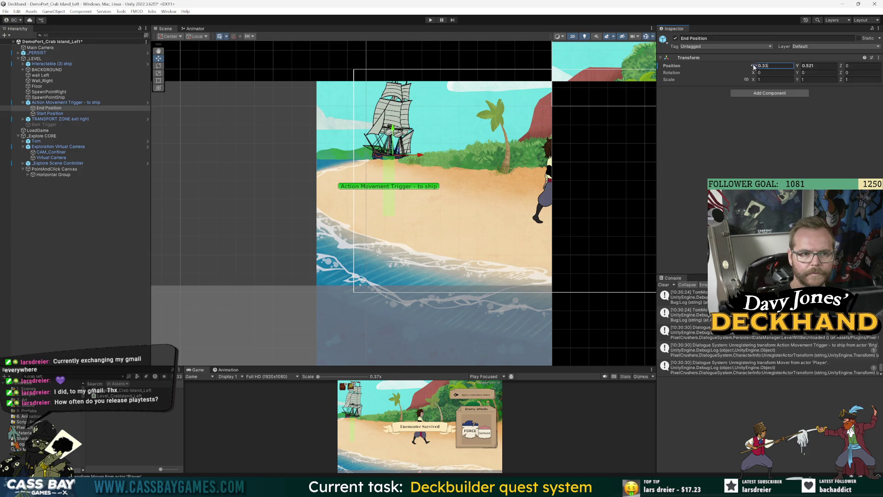
{"action": "left_click_drag", "start_coordinate": [752, 66], "coordinate": [796, 66]}
{"action": "key", "text": "ctrl+z"}
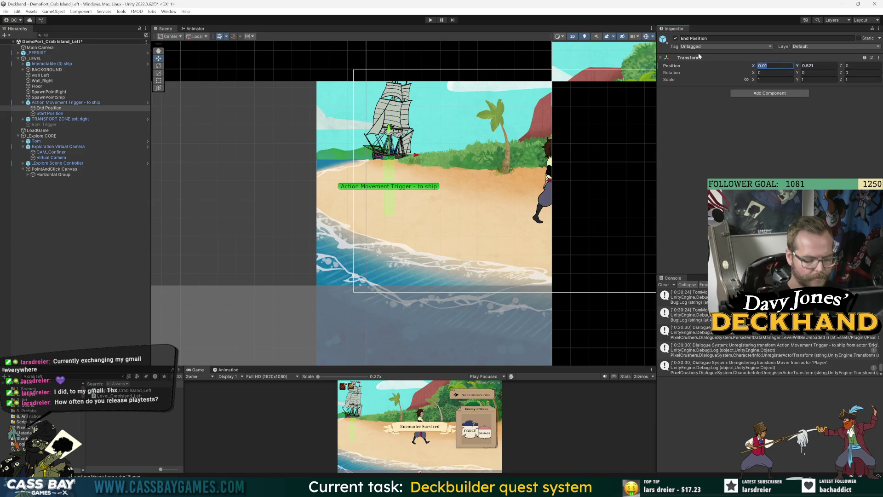
Set Start Position's X to 0 and save the scene
{"action": "left_click", "coordinate": [88, 119]}
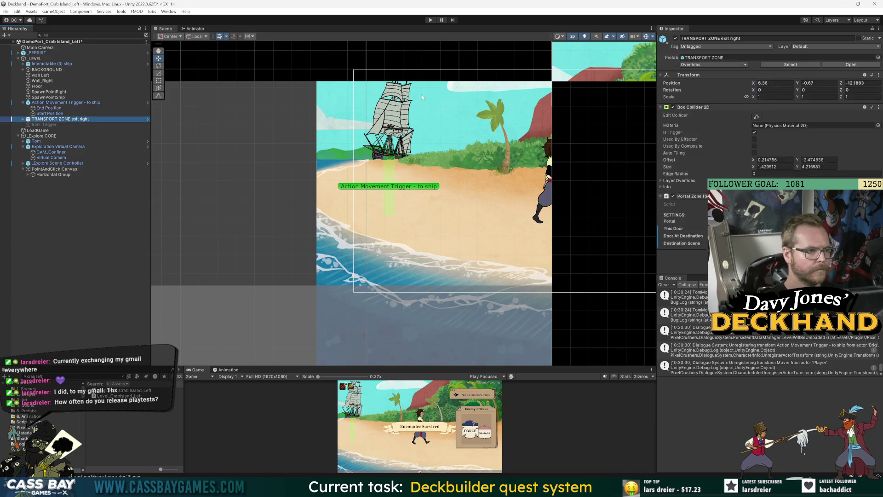
{"action": "left_click", "coordinate": [51, 113]}
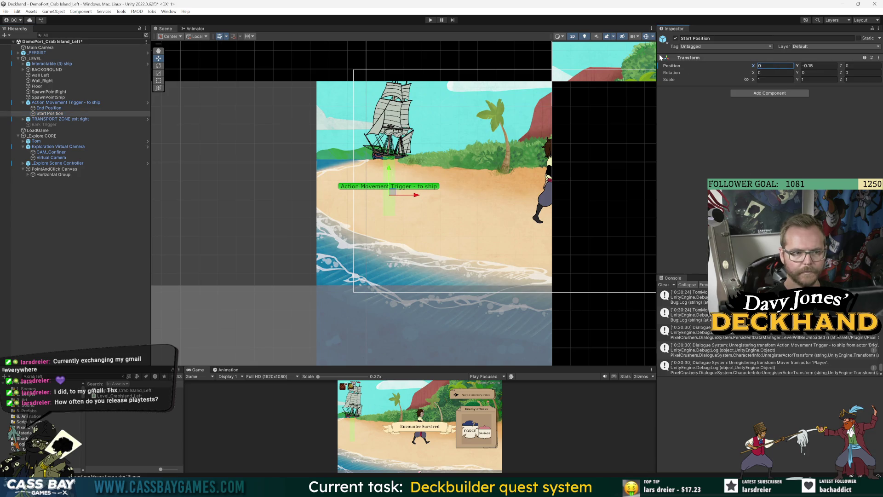
{"action": "left_click", "coordinate": [54, 114]}
{"action": "key", "text": "ctrl+s"}
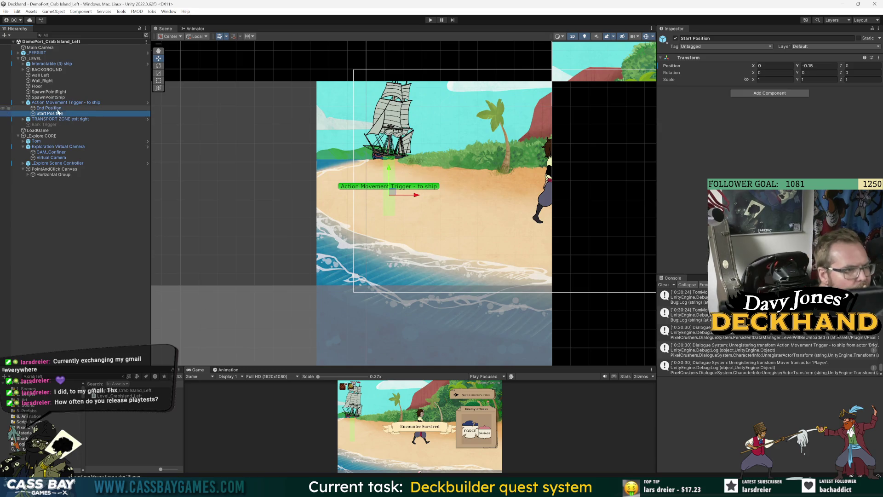
Review the Action Movement Trigger - to ship object's Inspector settings
{"action": "left_click", "coordinate": [60, 102]}
{"action": "scroll", "coordinate": [769, 129], "scroll_direction": "down", "scroll_amount": 5}
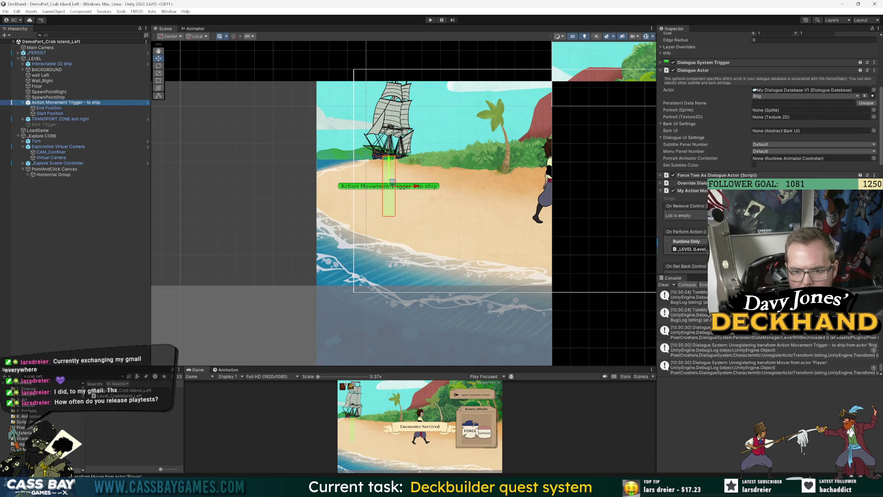
{"action": "scroll", "coordinate": [768, 129], "scroll_direction": "down", "scroll_amount": 10}
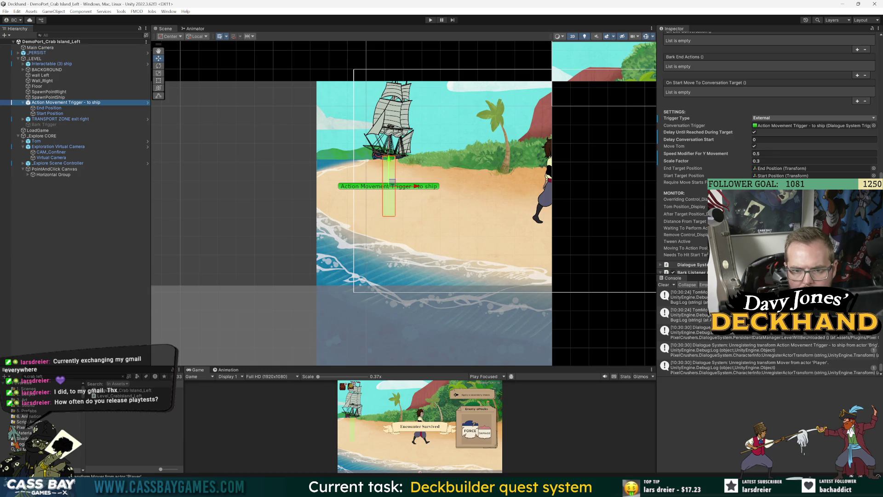
{"action": "scroll", "coordinate": [707, 194], "scroll_direction": "up", "scroll_amount": 4}
{"action": "scroll", "coordinate": [707, 193], "scroll_direction": "up", "scroll_amount": 6}
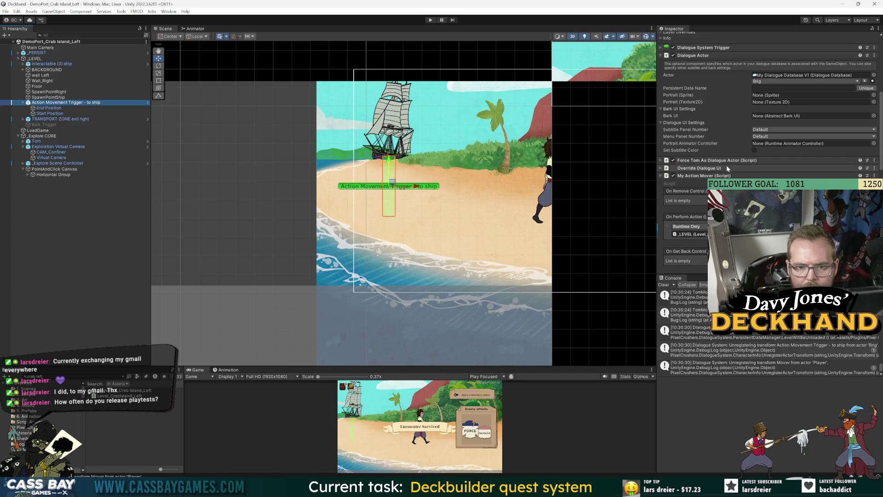
{"action": "key", "text": "alt+Tab"}
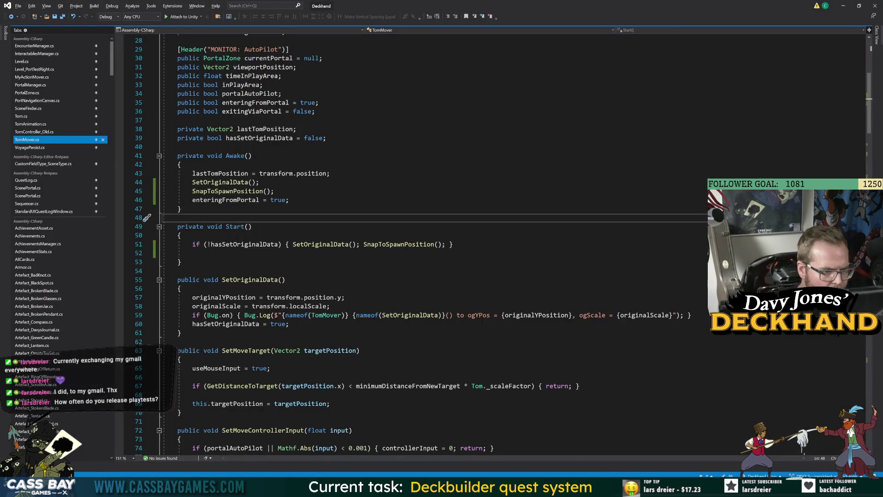
Follow SnapToSpawnPosition from TomMover into PortalManager's GetCurrentSpawnObject
{"action": "left_click", "coordinate": [253, 280]}
{"action": "left_click", "coordinate": [184, 341]}
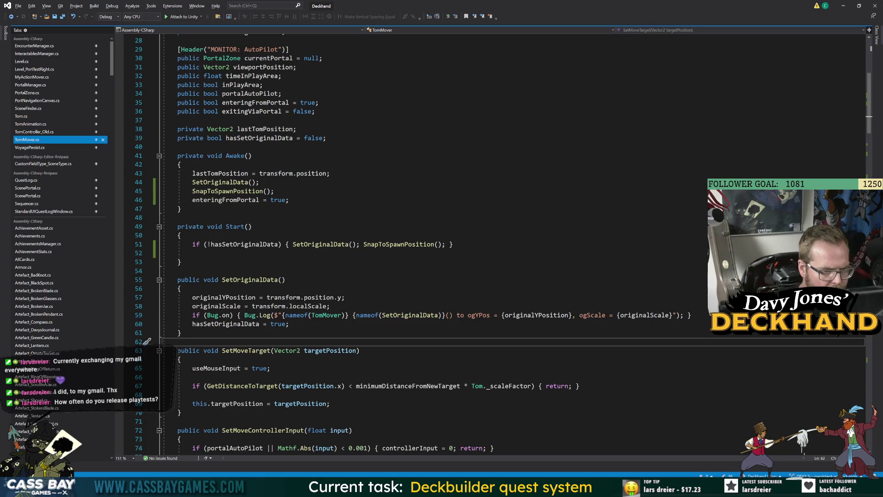
{"action": "left_click", "coordinate": [395, 245]}
{"action": "key", "text": "F12"}
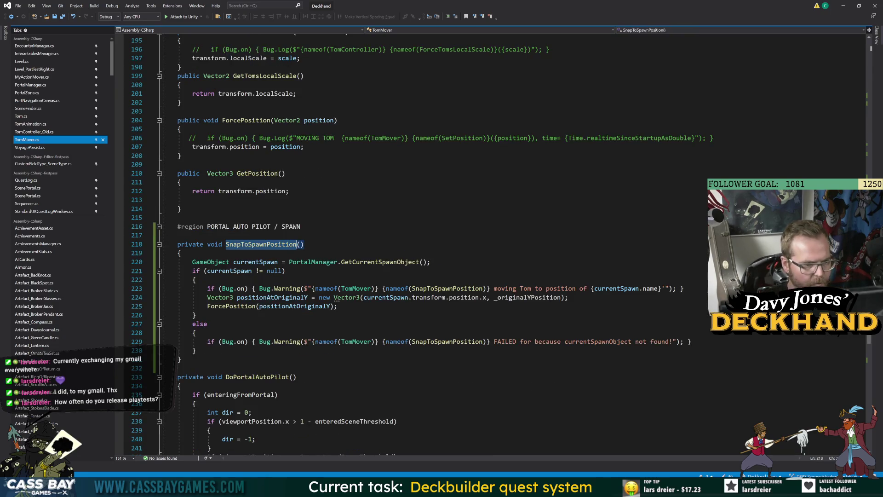
{"action": "double_click", "coordinate": [372, 262]}
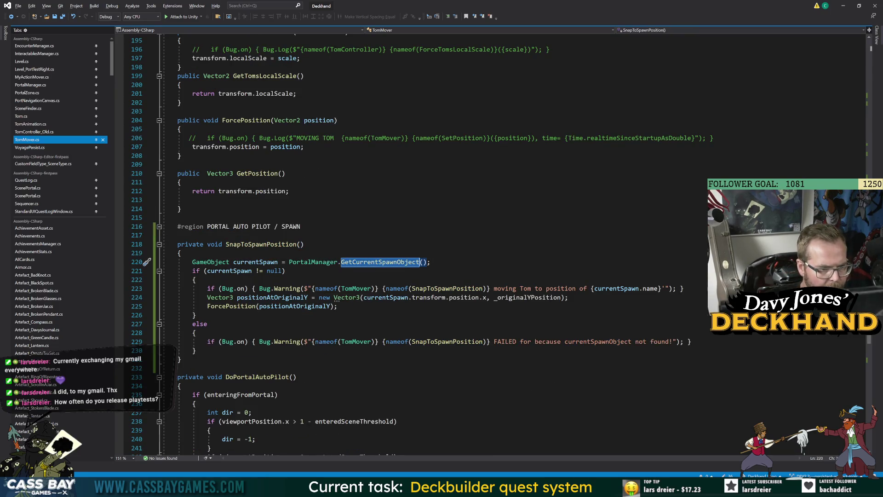
{"action": "key", "text": "F12"}
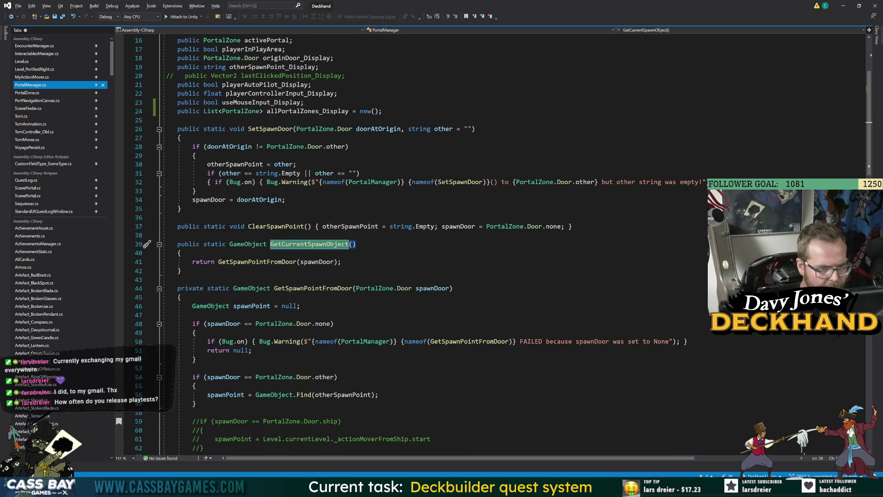
Back in SnapToSpawnPosition, highlight the uses of currentSpawn, ForcePosition and SnapToSpawnPosition
{"action": "left_click", "coordinate": [11, 16]}
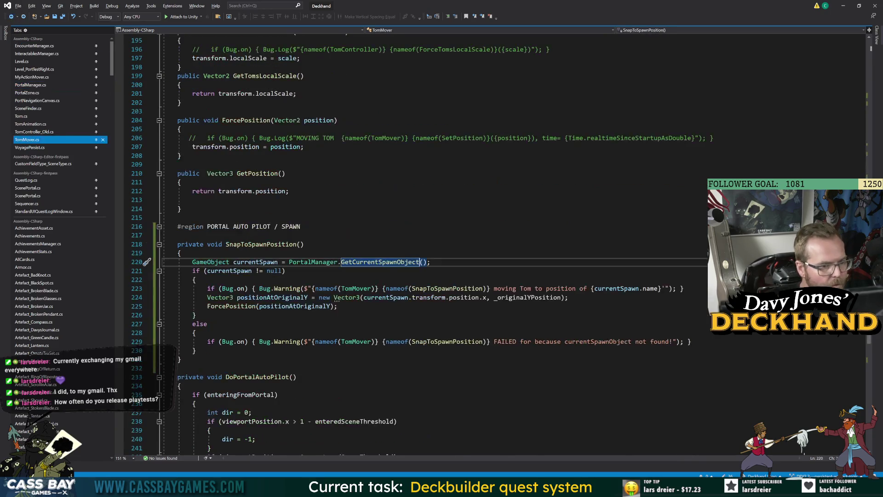
{"action": "left_click", "coordinate": [255, 261]}
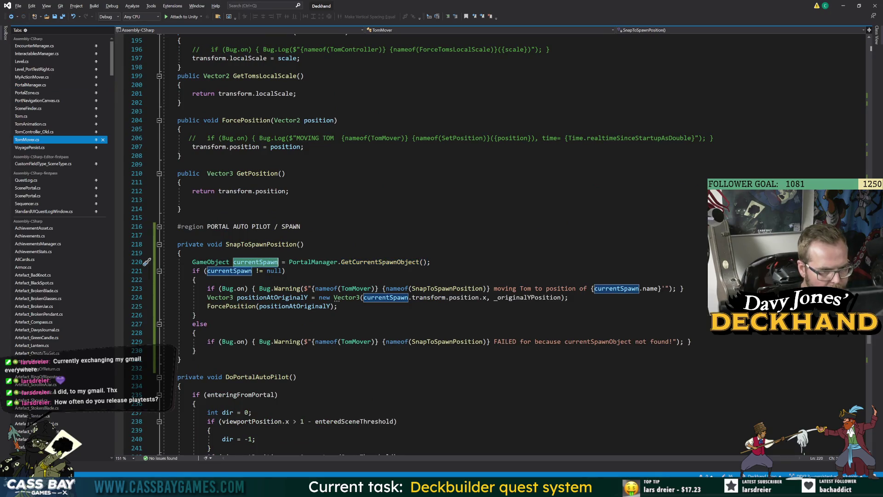
{"action": "left_click", "coordinate": [232, 306]}
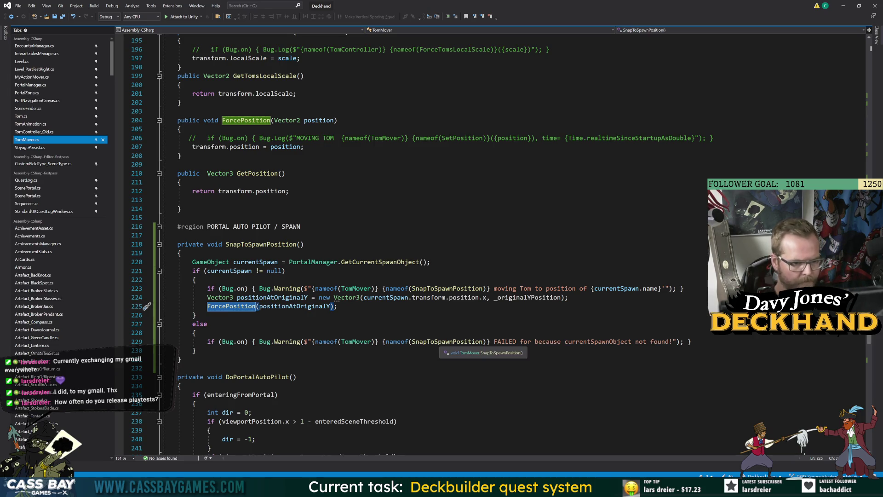
{"action": "double_click", "coordinate": [448, 288]}
{"action": "key", "text": "alt+Tab"}
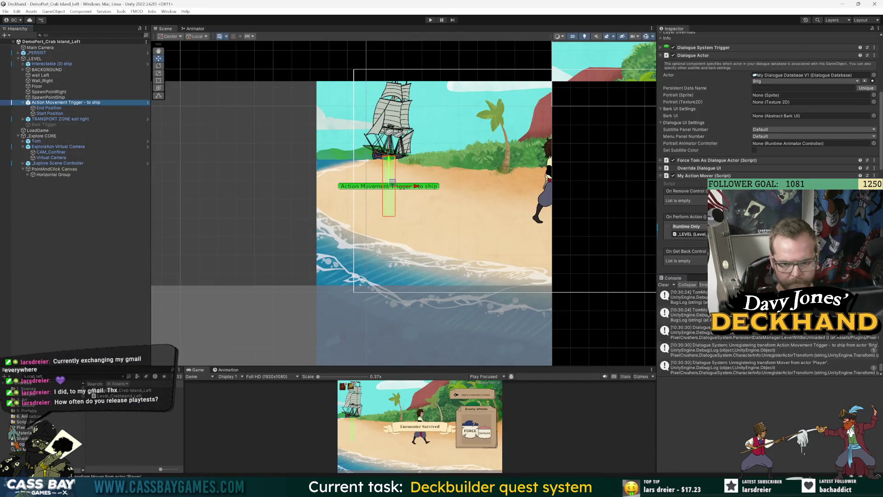
Filter the Console to warnings and read the TomMover and PortalManager stack traces
{"action": "left_click", "coordinate": [844, 285]}
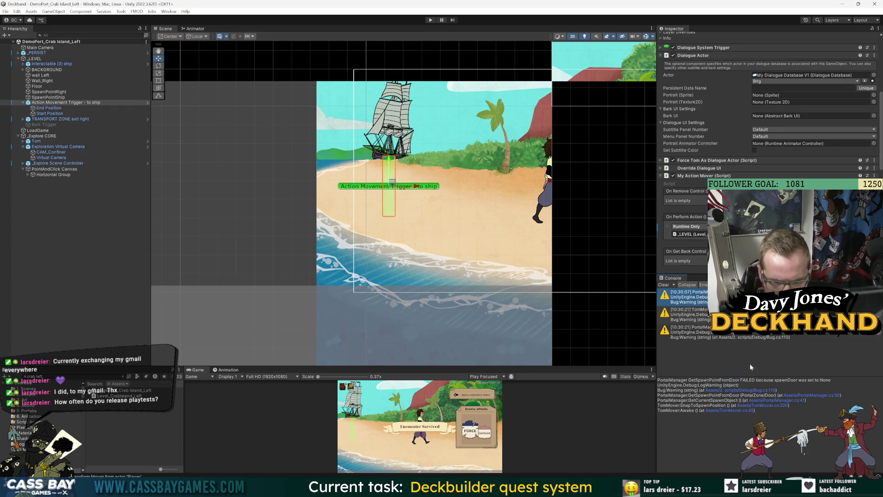
{"action": "left_click", "coordinate": [686, 315]}
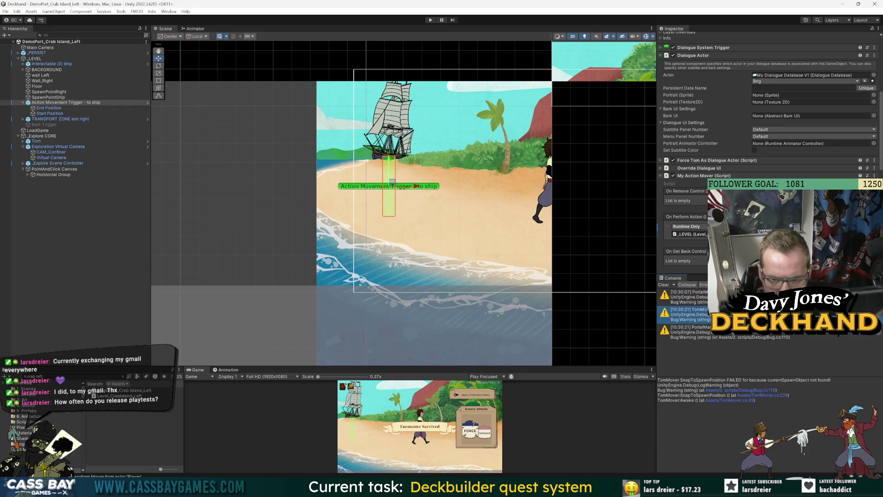
{"action": "left_click", "coordinate": [686, 296]}
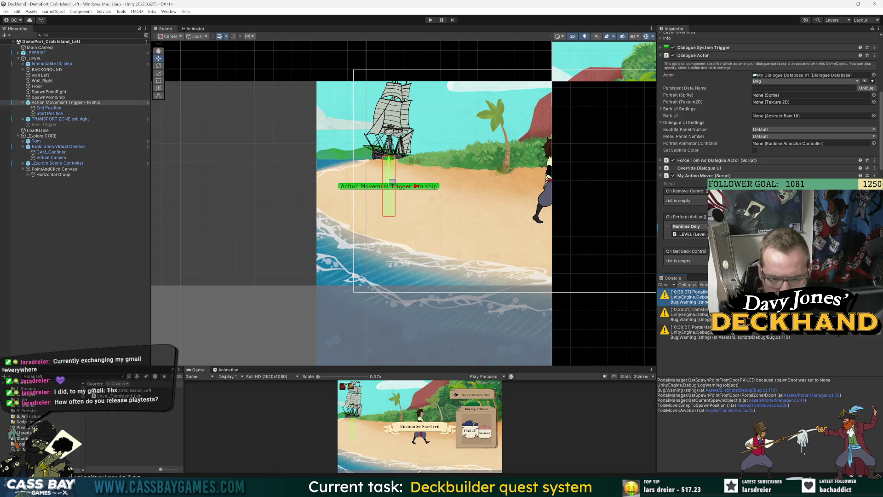
{"action": "left_click", "coordinate": [808, 337]}
{"action": "double_click", "coordinate": [808, 336]}
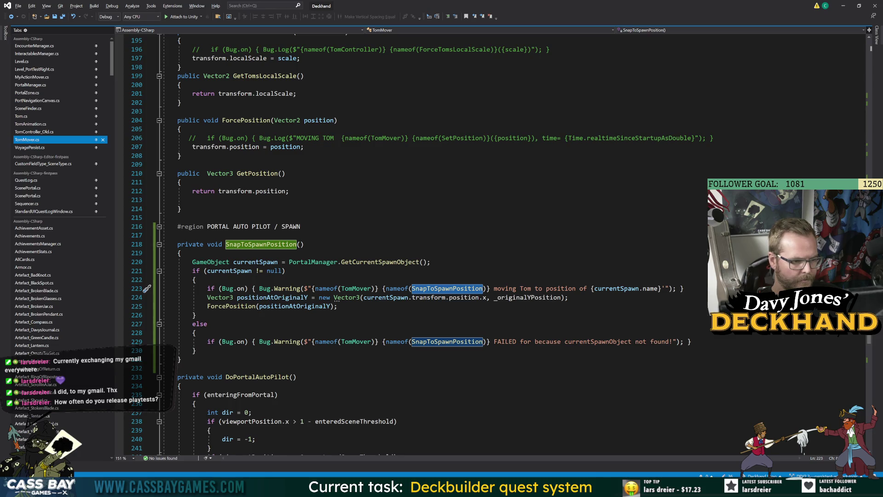
Recheck the TomMover and PortalManager warning traces, then open the ForcePosition definition
{"action": "key", "text": "alt+Tab"}
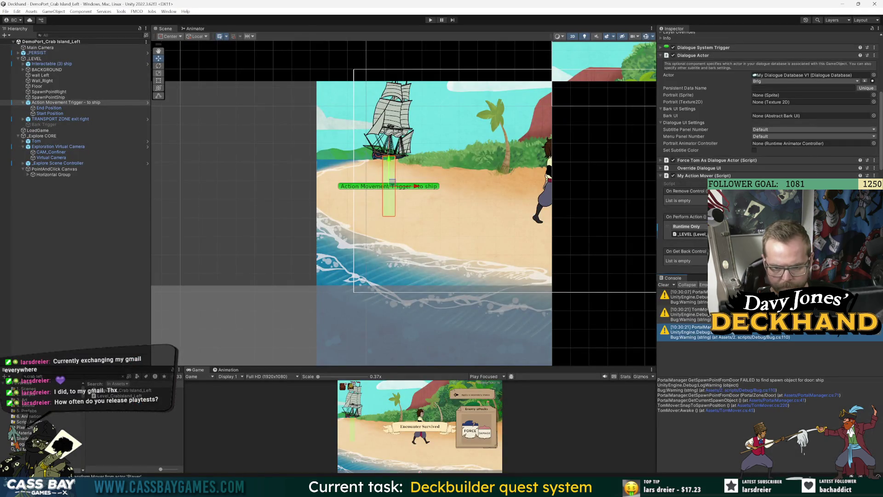
{"action": "key", "text": "alt+Tab"}
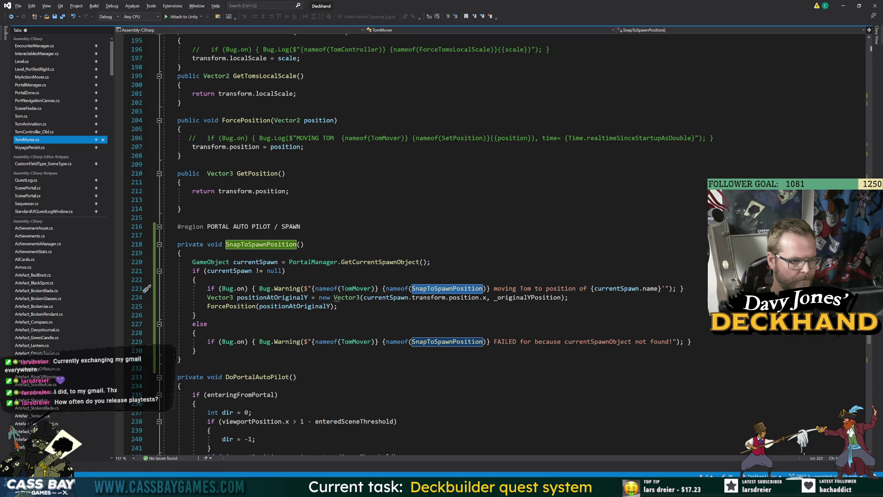
{"action": "key", "text": "alt+Tab"}
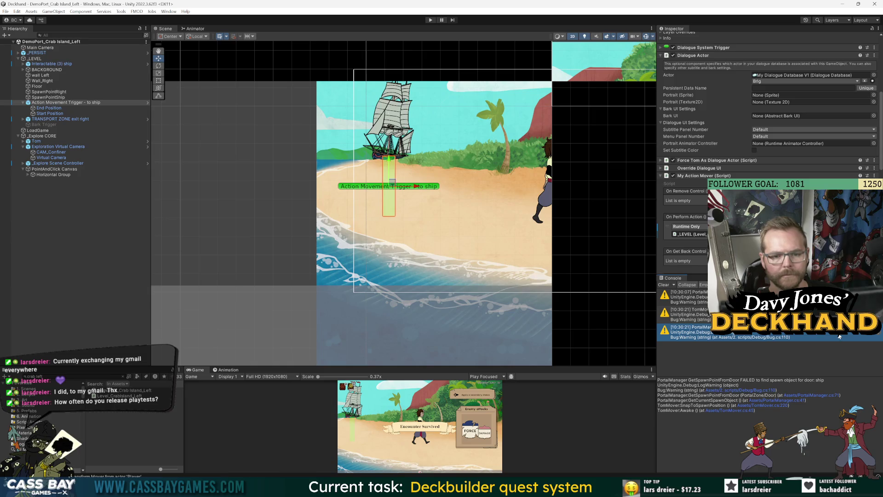
{"action": "left_click", "coordinate": [688, 314]}
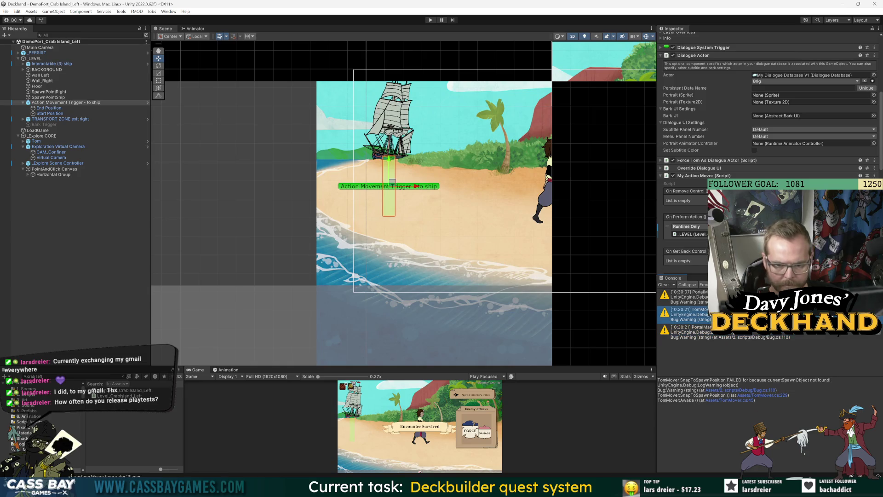
{"action": "left_click", "coordinate": [688, 332]}
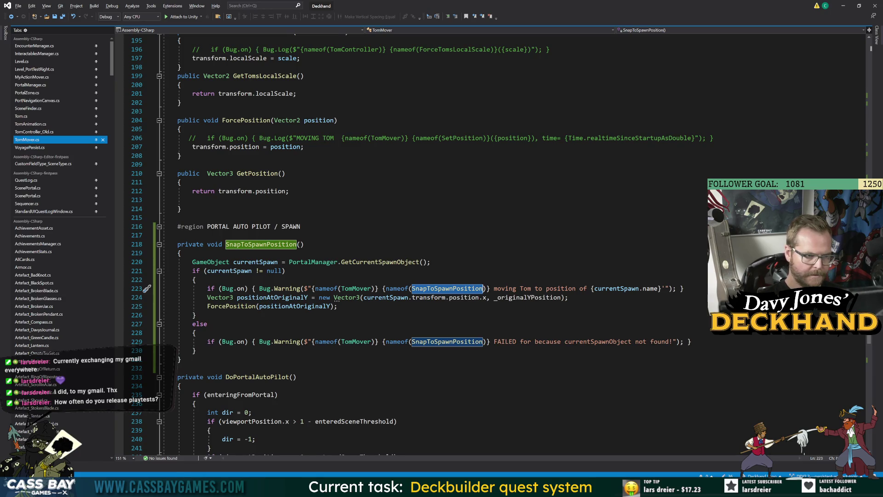
{"action": "left_click", "coordinate": [231, 306], "text": "ctrl"}
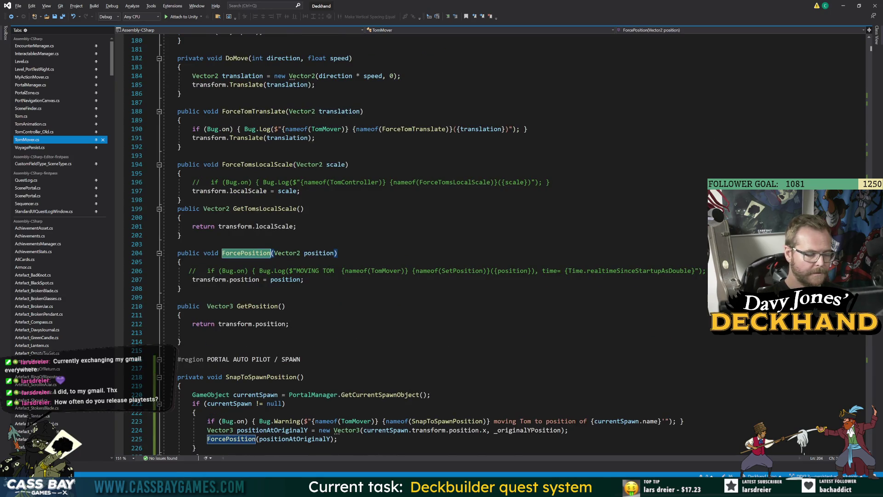
In MyActionMover.cs, trace EXT_TriggerReturn to the Return method and its ForcePosition call
{"action": "left_click", "coordinate": [32, 77]}
{"action": "key", "text": "ctrl+minus"}
{"action": "key", "text": "ctrl+minus"}
{"action": "key", "text": "ctrl+minus"}
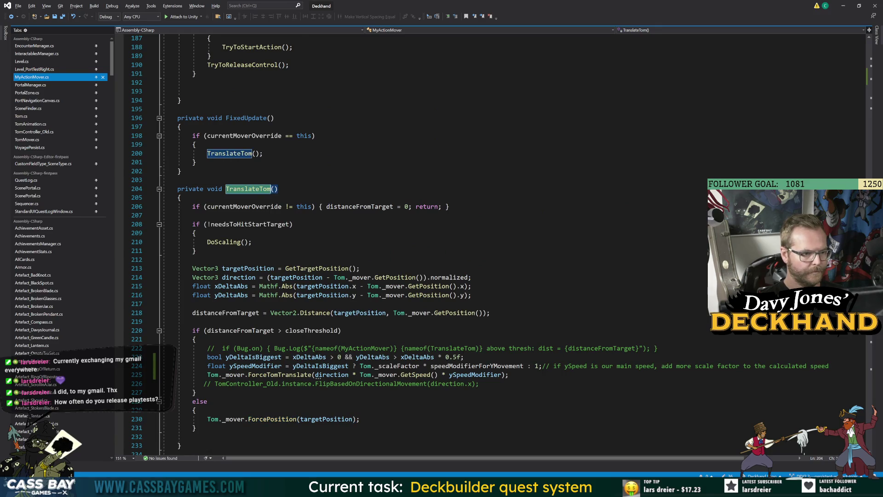
{"action": "scroll", "coordinate": [460, 239], "scroll_direction": "up", "scroll_amount": 16}
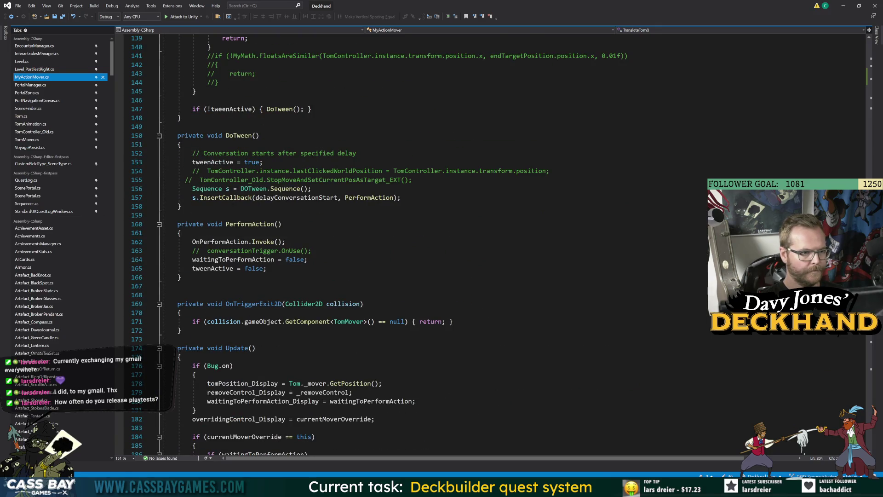
{"action": "scroll", "coordinate": [460, 239], "scroll_direction": "up", "scroll_amount": 16}
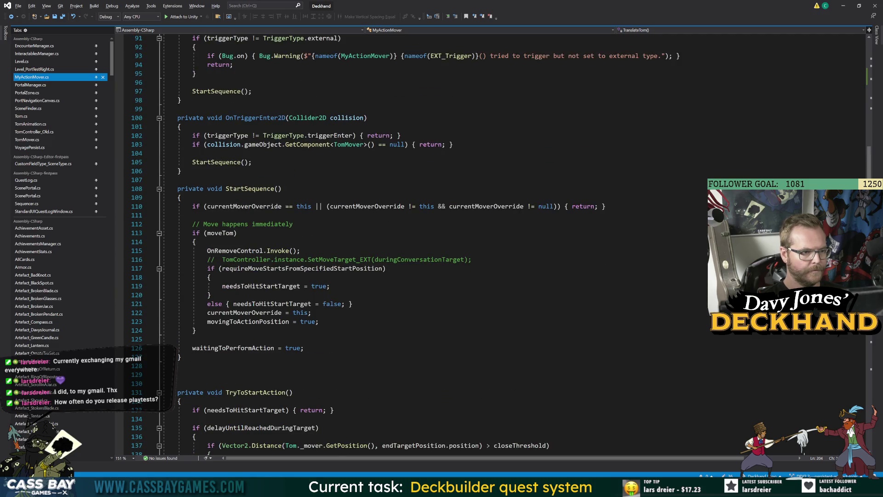
{"action": "scroll", "coordinate": [260, 181], "scroll_direction": "up", "scroll_amount": 13}
{"action": "double_click", "coordinate": [260, 181]}
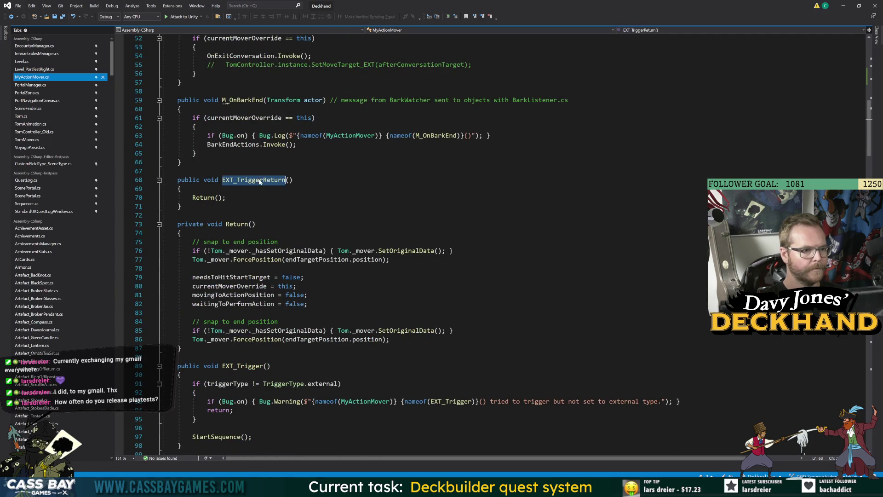
{"action": "left_click", "coordinate": [203, 197], "text": "ctrl"}
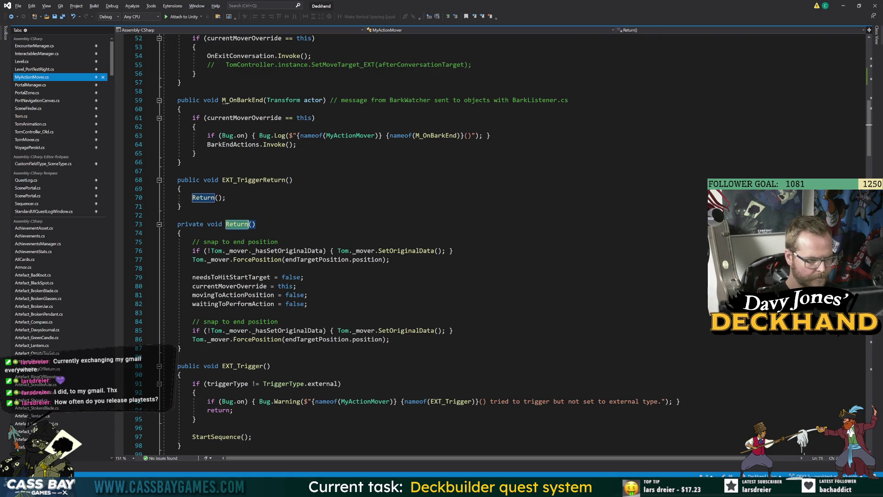
{"action": "left_click", "coordinate": [267, 260]}
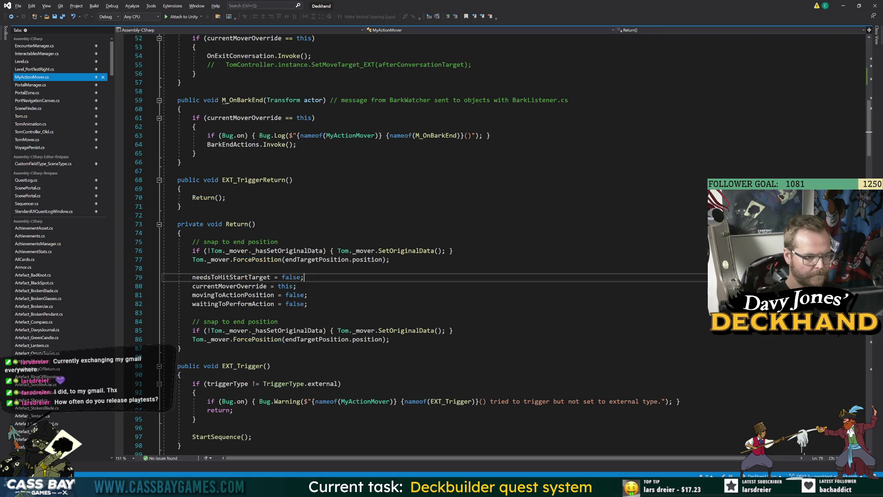
{"action": "left_click", "coordinate": [237, 225]}
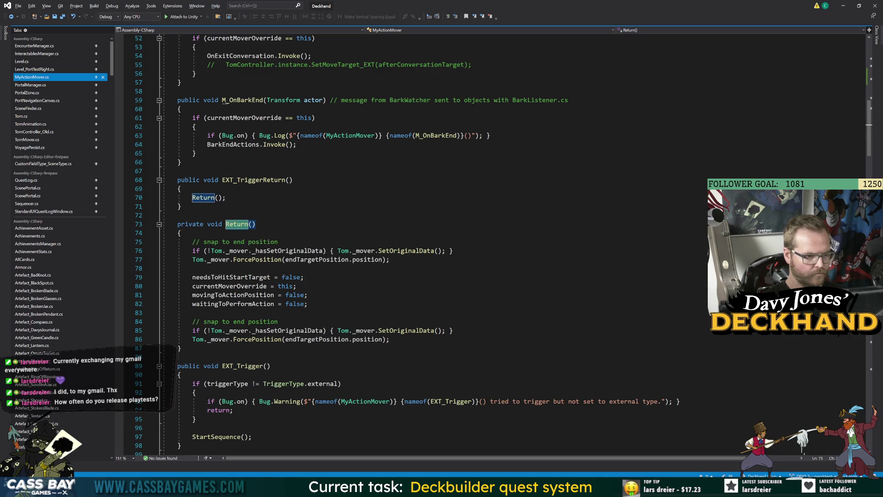
Add a Bug.Log line logging MyActionMover Return at the top of Return
{"action": "key", "text": "Right"}
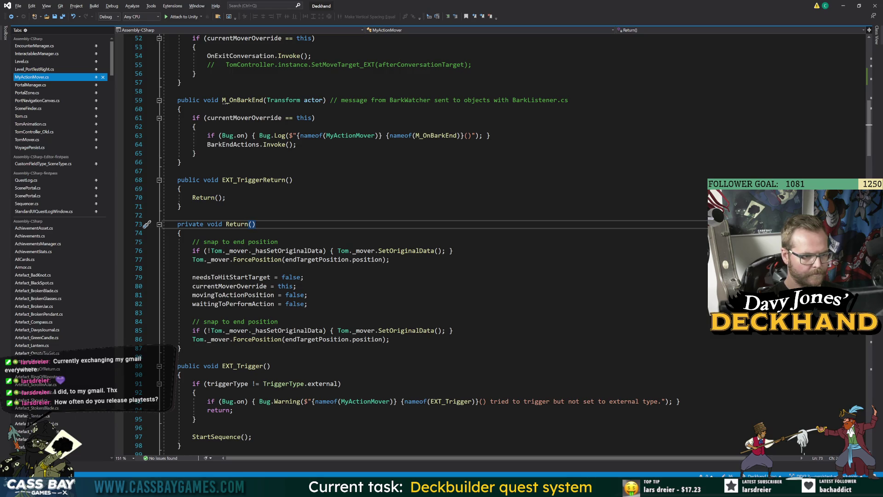
{"action": "key", "text": "Down"}
{"action": "key", "text": "End"}
{"action": "key", "text": "Return"}
{"action": "key", "text": "Return"}
{"action": "key", "text": "Up"}
{"action": "type", "text": "if (Bug."}
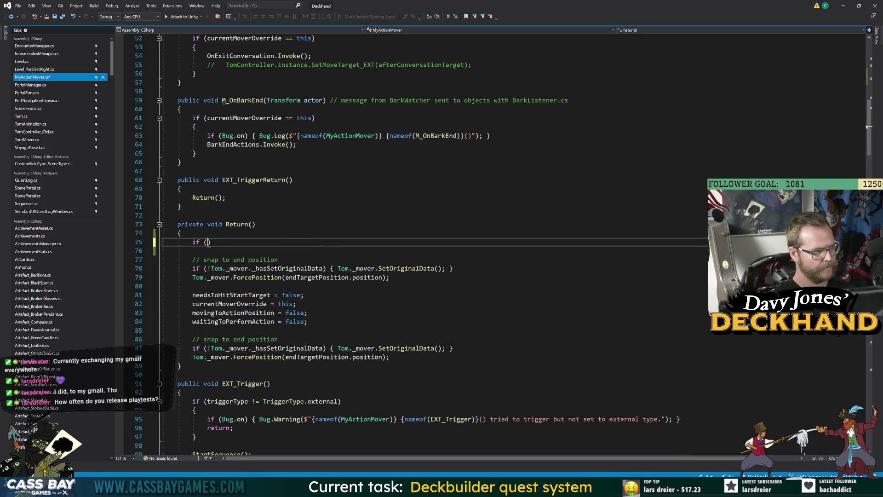
{"action": "type", "text": "on) { Bug.Lo"}
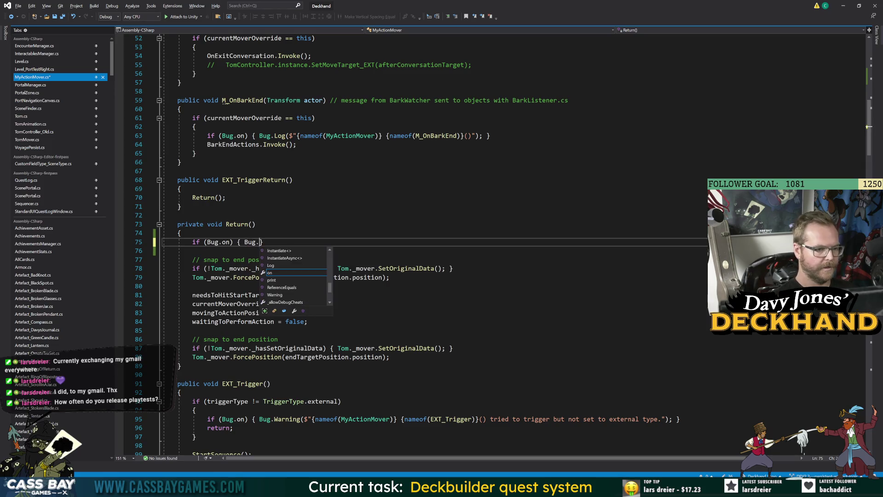
{"action": "type", "text": "g($\""}
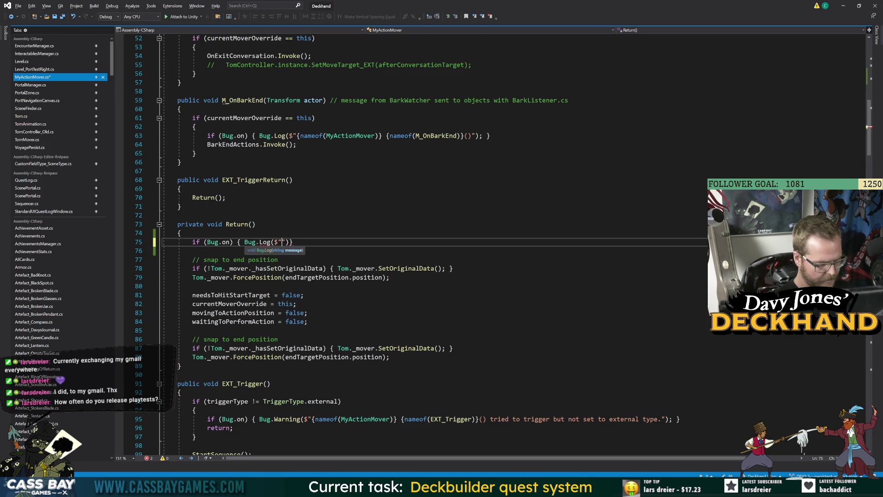
{"action": "type", "text": "{nameof(MyActionMover"}
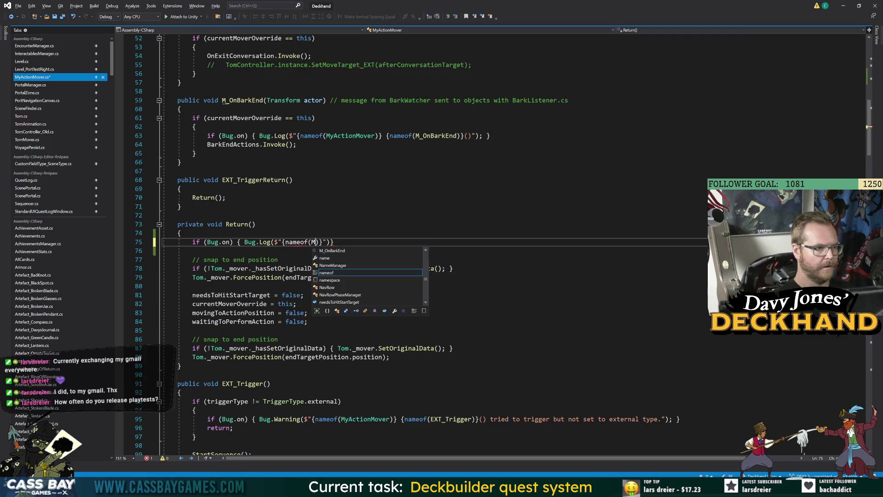
{"action": "type", "text": ")} {"}
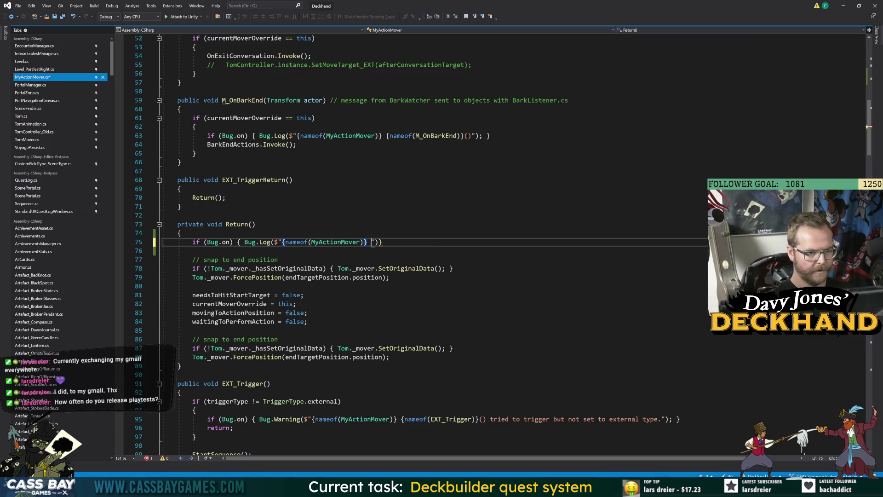
{"action": "type", "text": "nn"}
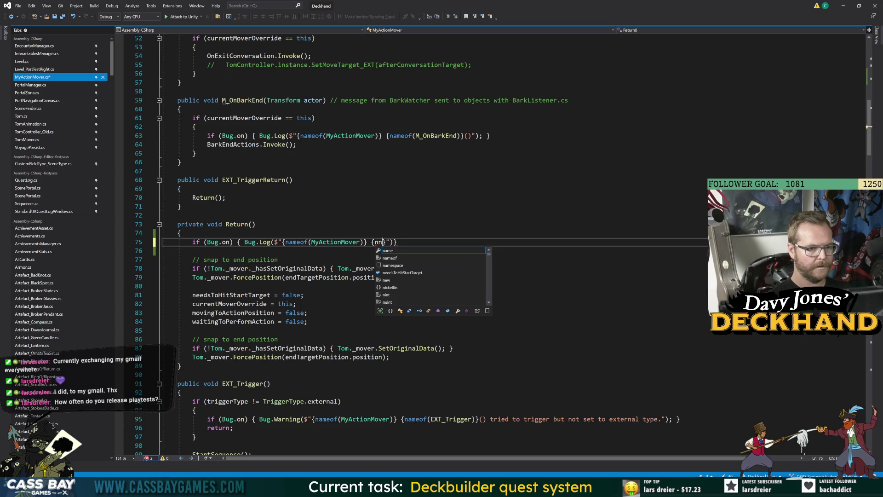
{"action": "type", "text": "ameof(Return"}
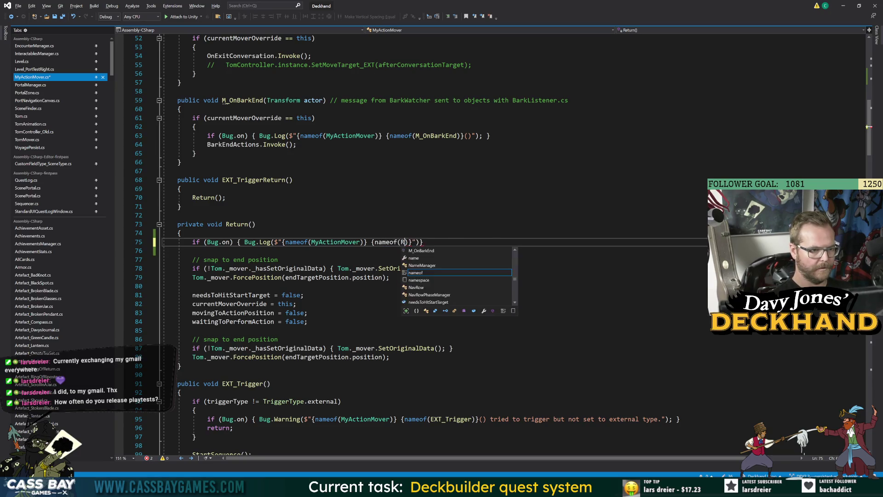
{"action": "type", "text": ")}\");"}
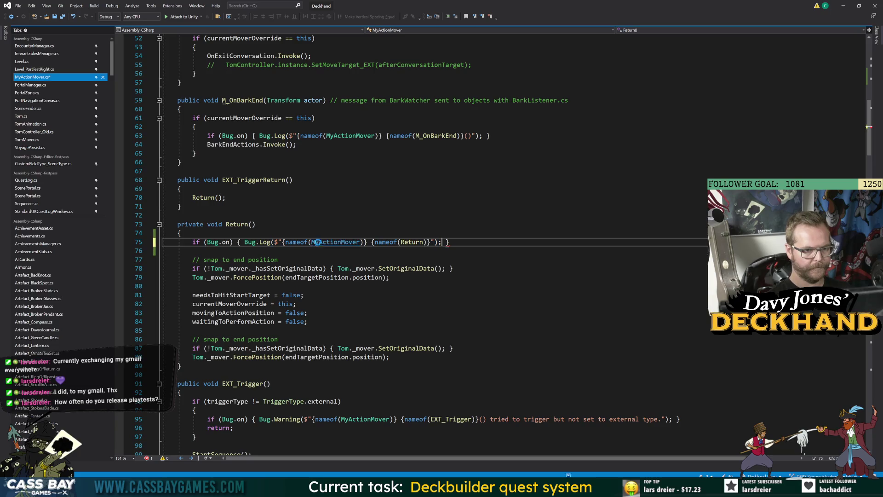
{"action": "key", "text": "Up"}
{"action": "key", "text": "Up"}
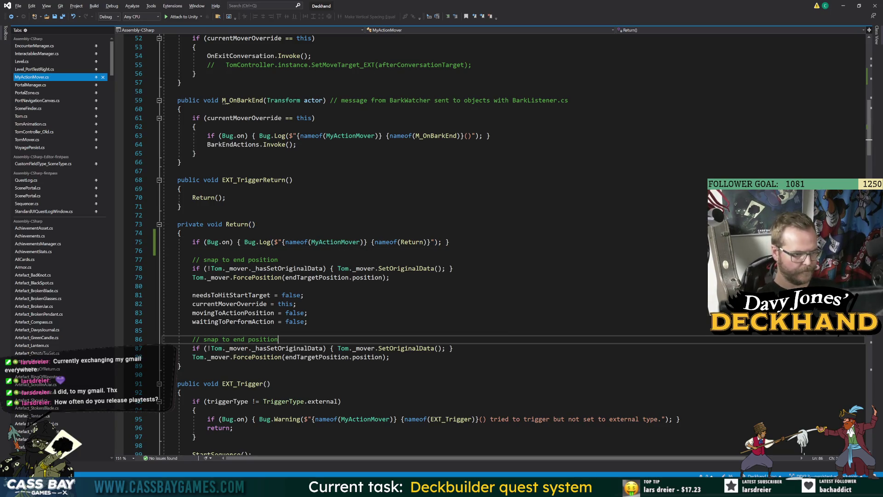
Review Return's SetOriginalData call, state-reset lines and needsToHitStartTarget uses
{"action": "double_click", "coordinate": [399, 270]}
{"action": "key", "text": "Down"}
{"action": "key", "text": "Down"}
{"action": "key", "text": "Down"}
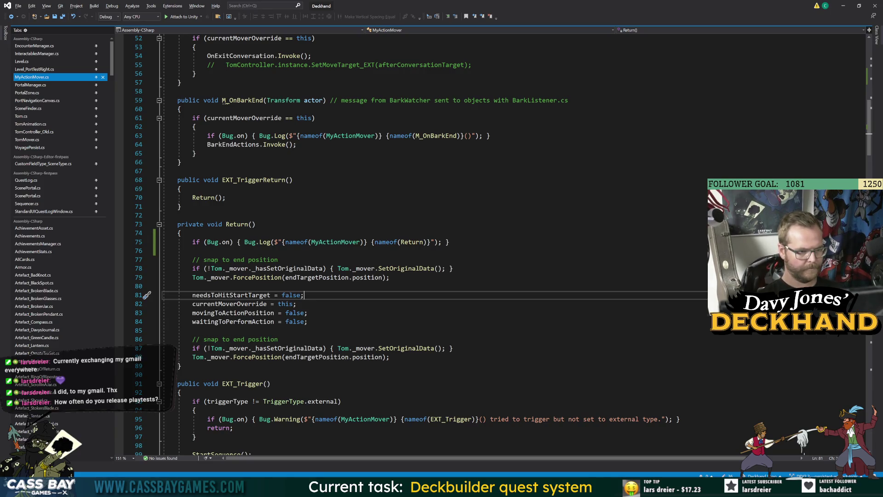
{"action": "key", "text": "Home"}
{"action": "key", "text": "Down"}
{"action": "key", "text": "Down"}
{"action": "key", "text": "End"}
{"action": "left_click", "coordinate": [386, 357]}
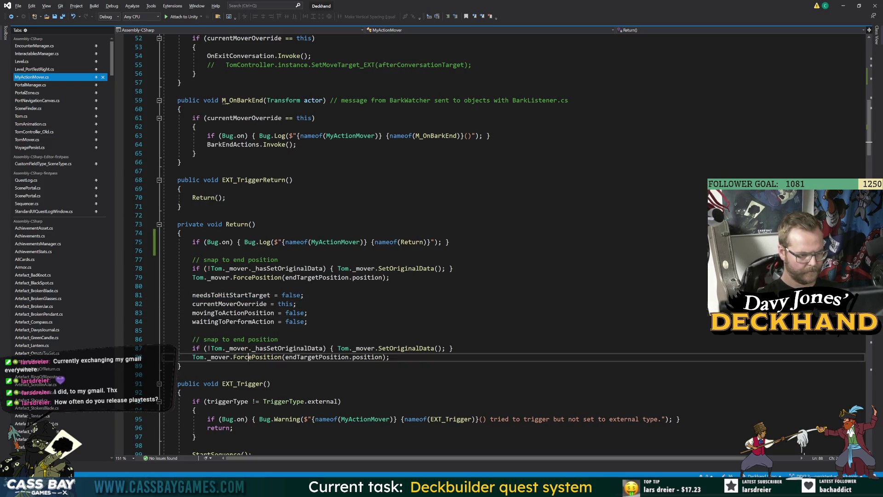
{"action": "left_click", "coordinate": [279, 339]}
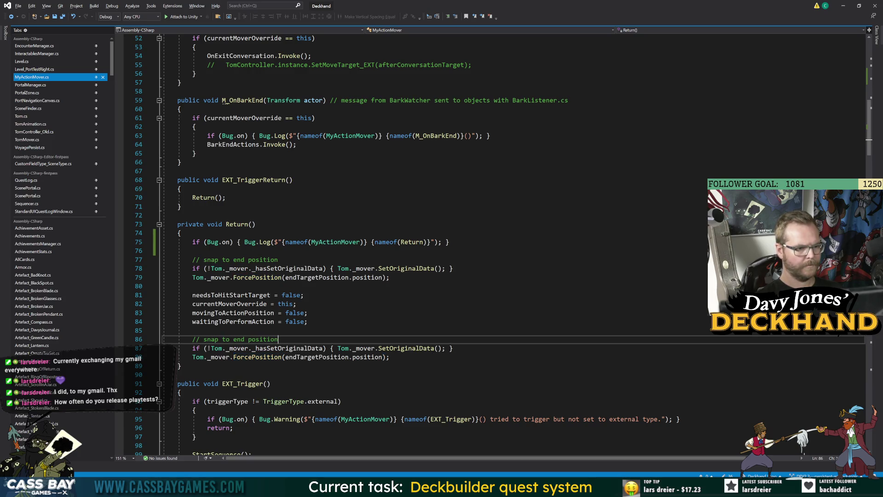
{"action": "left_click_drag", "start_coordinate": [227, 294], "coordinate": [308, 321]}
{"action": "left_click", "coordinate": [309, 322]}
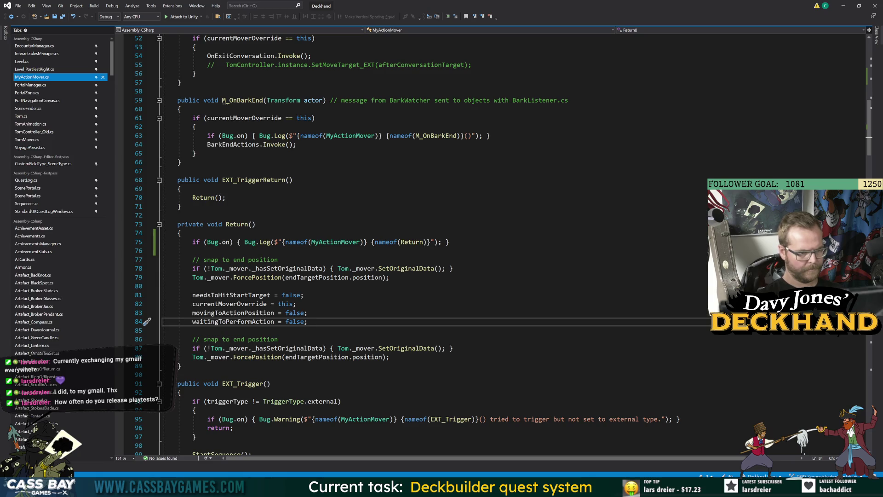
{"action": "double_click", "coordinate": [232, 322]}
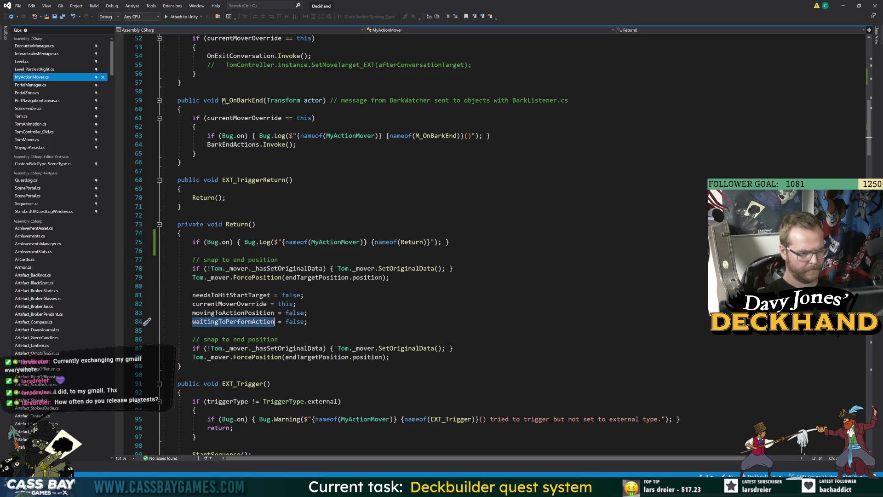
{"action": "double_click", "coordinate": [216, 294]}
{"action": "left_click", "coordinate": [297, 303]}
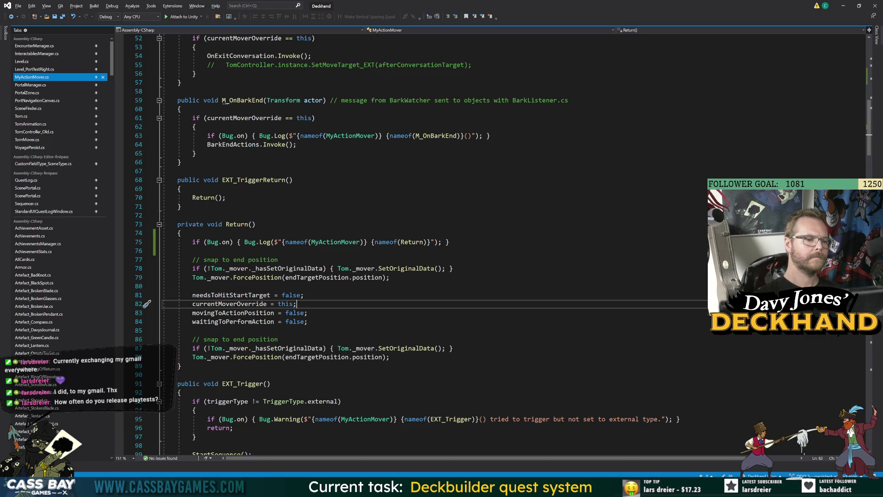
Comment out the first snap-to-end-position lines with Ctrl+K, Ctrl+C
{"action": "mouse_move", "coordinate": [390, 277]}
{"action": "left_mouse_down"}
{"action": "mouse_move", "coordinate": [181, 278]}
{"action": "mouse_move", "coordinate": [177, 268]}
{"action": "left_mouse_up"}
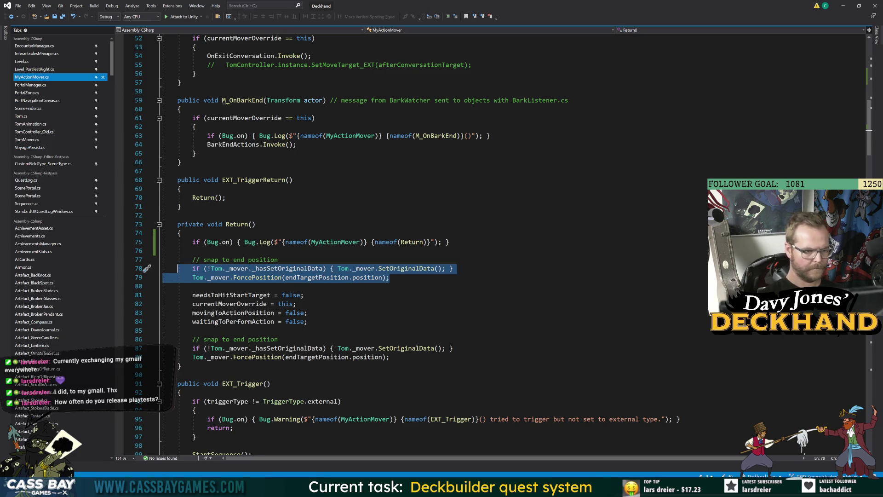
{"action": "key", "text": "ctrl+k"}
{"action": "key", "text": "ctrl+c"}
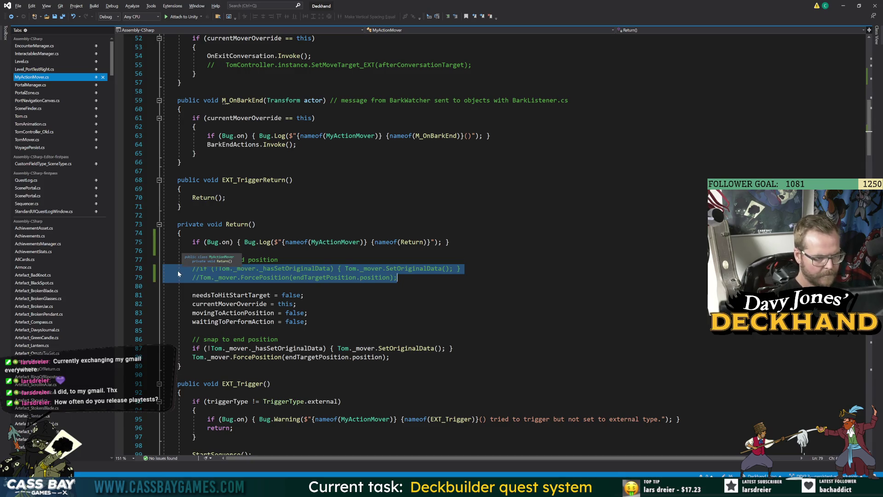
{"action": "left_click", "coordinate": [297, 304]}
Review the movingToActionPosition reset and the Return log call
{"action": "double_click", "coordinate": [230, 303]}
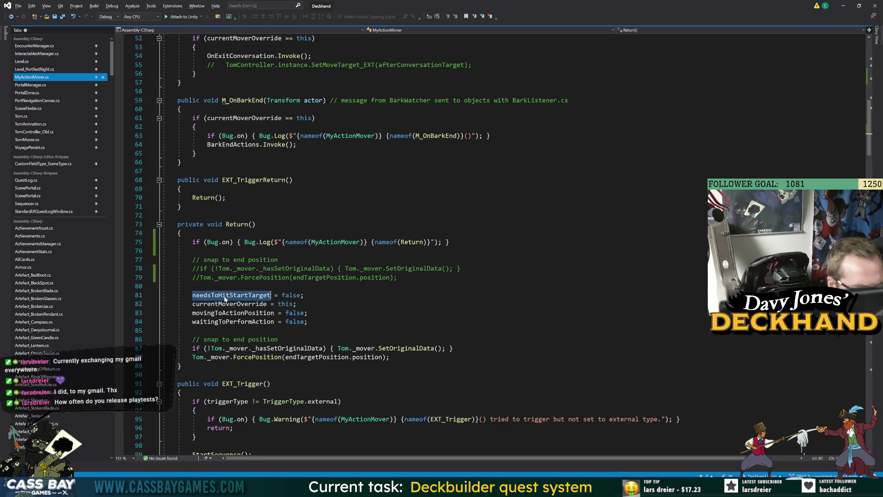
{"action": "double_click", "coordinate": [221, 313]}
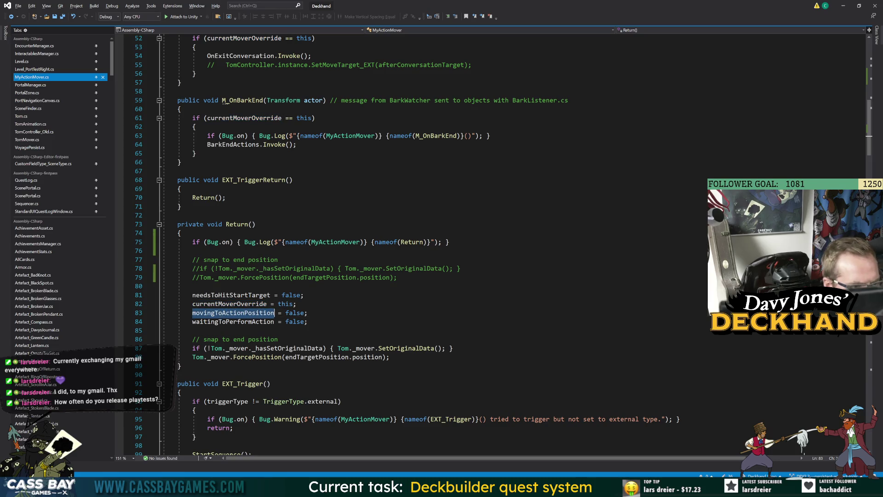
{"action": "key", "text": "End"}
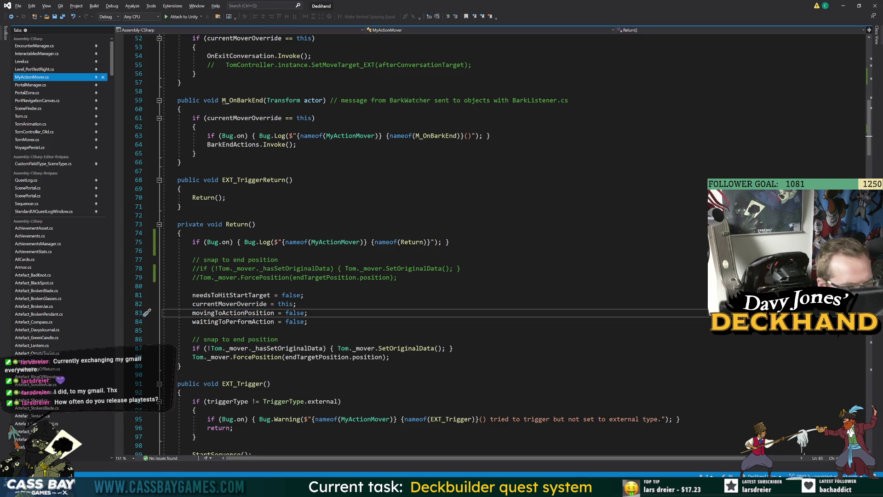
{"action": "double_click", "coordinate": [411, 242]}
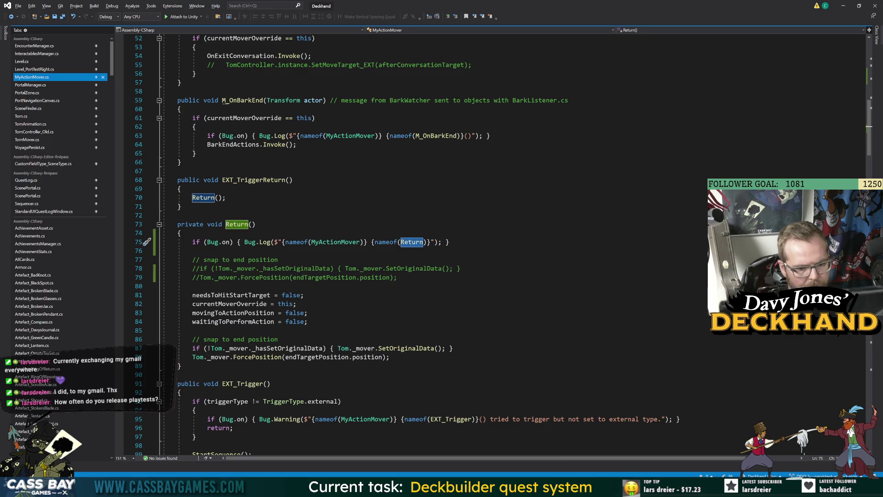
{"action": "double_click", "coordinate": [335, 242]}
{"action": "key", "text": "alt+Tab"}
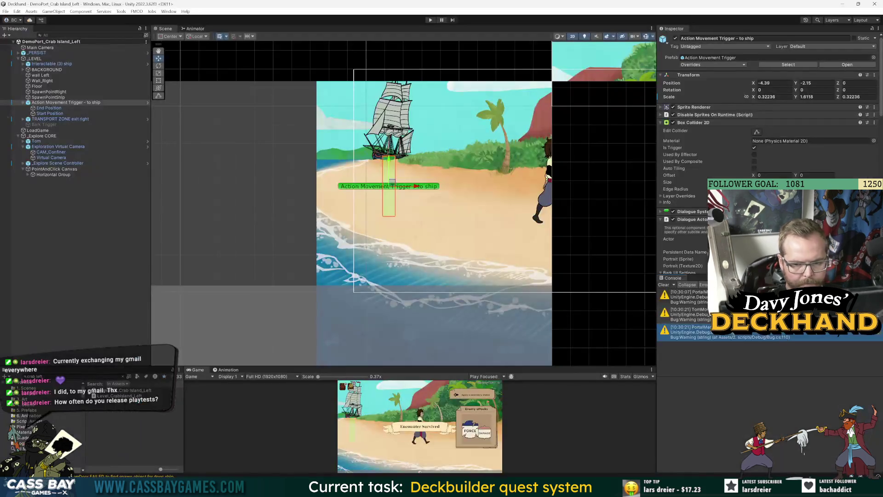
Filter the Console to 'MyActionMover Return', enter Play mode and walk Tom to the ship
{"action": "type", "text": "MyActionMover Return"}
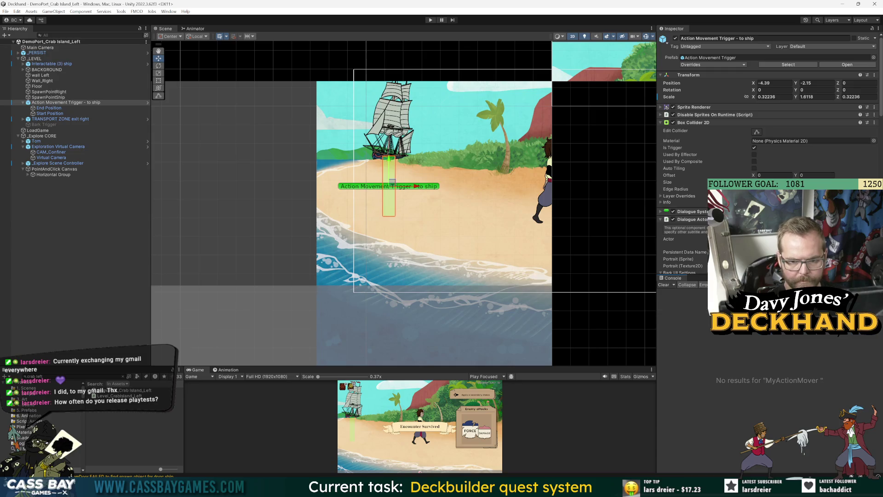
{"action": "left_click", "coordinate": [430, 20]}
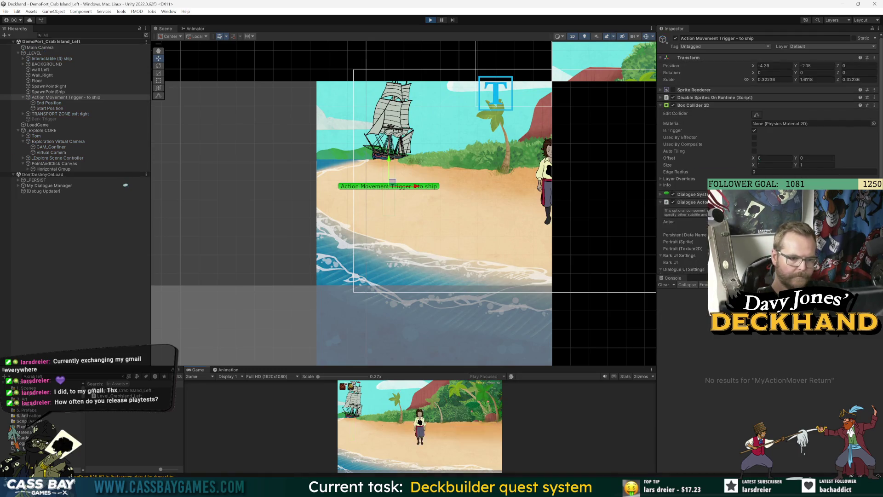
{"action": "left_click_drag", "start_coordinate": [558, 367], "coordinate": [552, 173]}
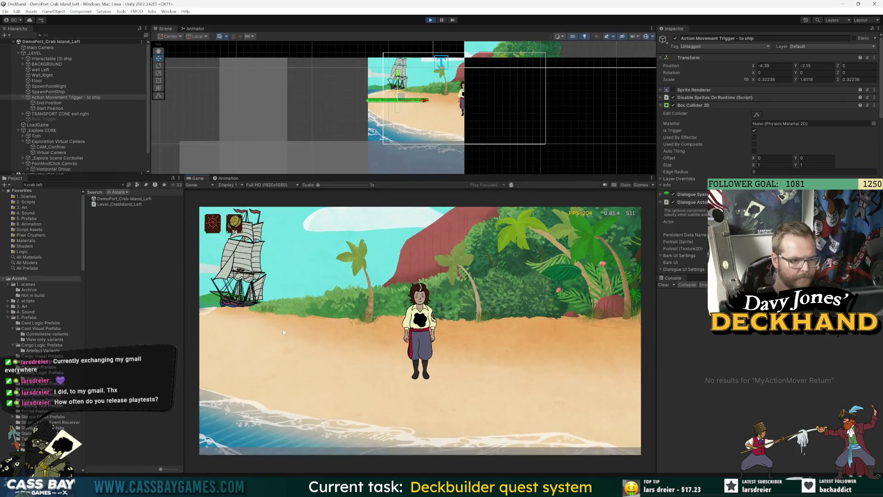
{"action": "left_click", "coordinate": [276, 346]}
{"action": "left_click", "coordinate": [297, 336]}
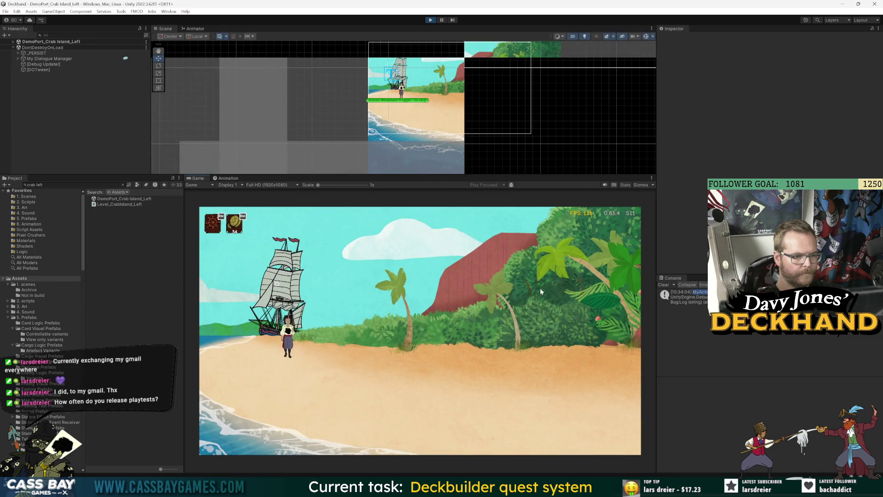
Check the Return log's stack trace, start the voyage, come back ashore, and walk Tom back
{"action": "left_click", "coordinate": [685, 297]}
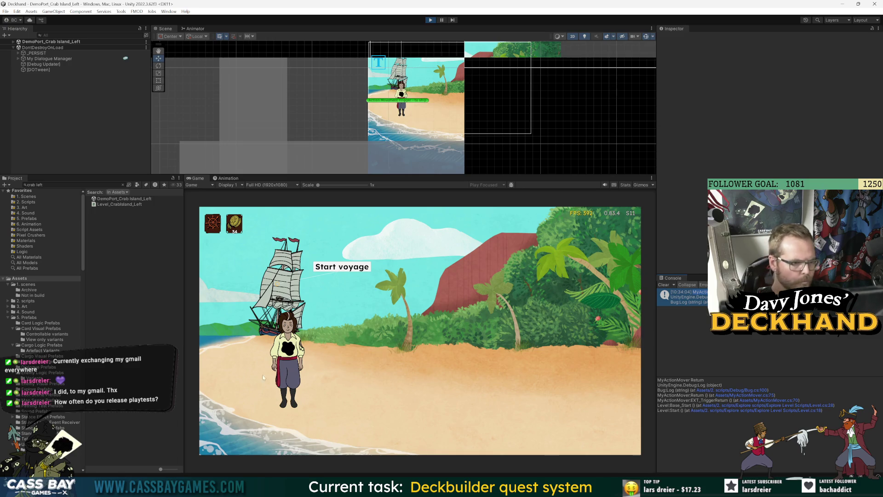
{"action": "left_click", "coordinate": [347, 272]}
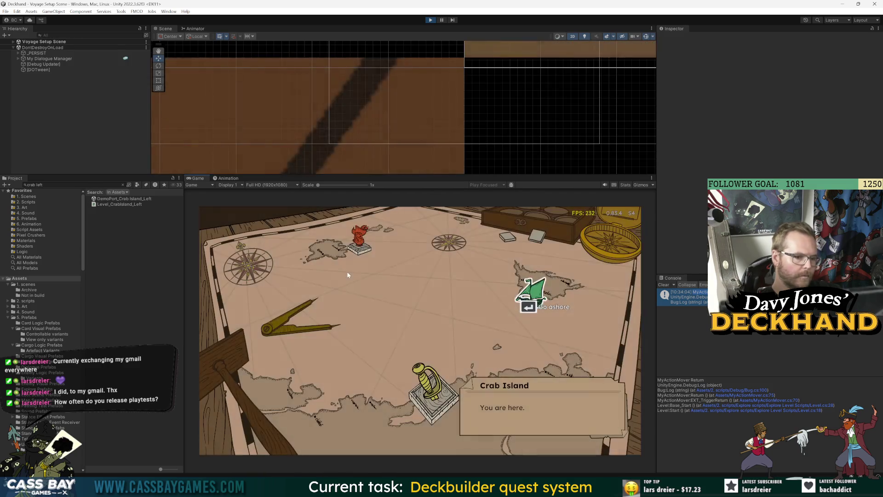
{"action": "left_click", "coordinate": [529, 302]}
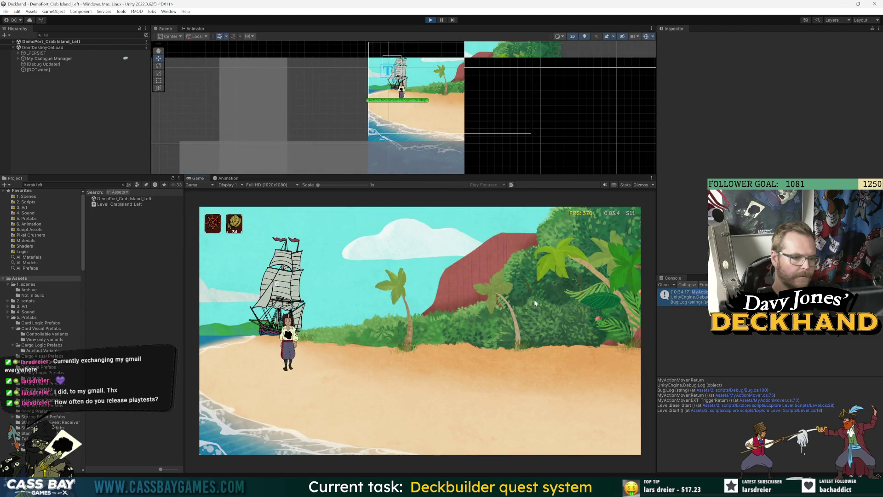
{"action": "left_click", "coordinate": [329, 263]}
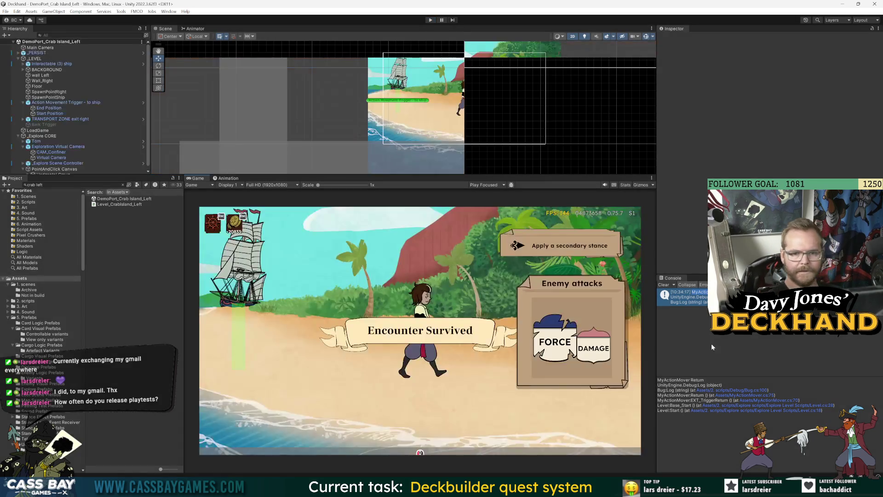
{"action": "key", "text": "alt+Tab"}
{"action": "left_click", "coordinate": [397, 278]}
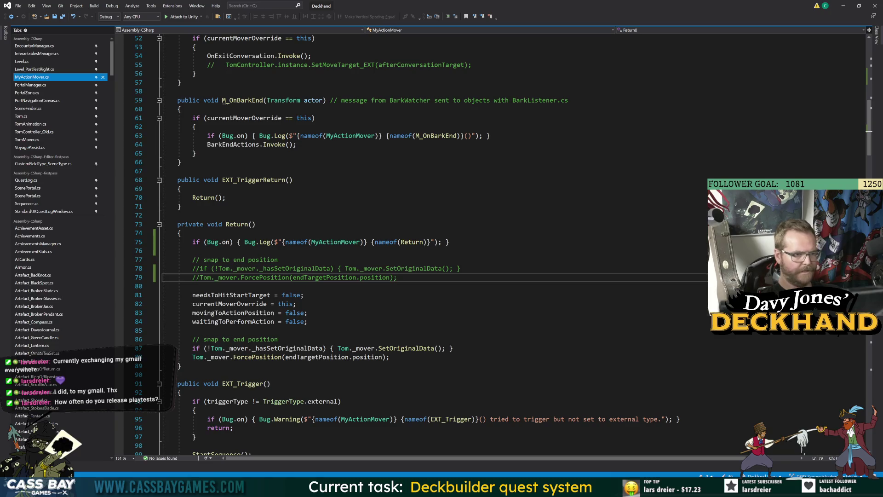
{"action": "scroll", "coordinate": [398, 278], "scroll_direction": "down", "scroll_amount": 7}
{"action": "left_click", "coordinate": [216, 267]}
{"action": "scroll", "coordinate": [216, 267], "scroll_direction": "down", "scroll_amount": 5}
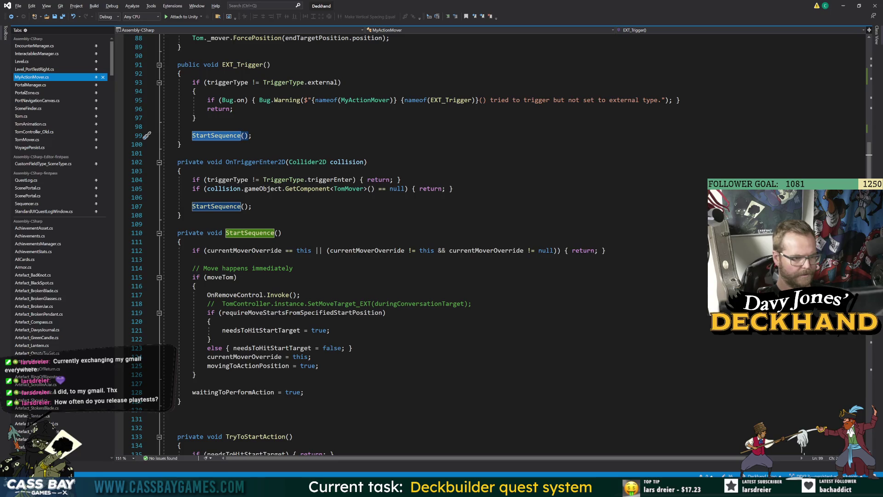
{"action": "left_click", "coordinate": [230, 392]}
{"action": "left_click", "coordinate": [318, 365]}
{"action": "left_click", "coordinate": [271, 348]}
{"action": "scroll", "coordinate": [271, 348], "scroll_direction": "down", "scroll_amount": 7}
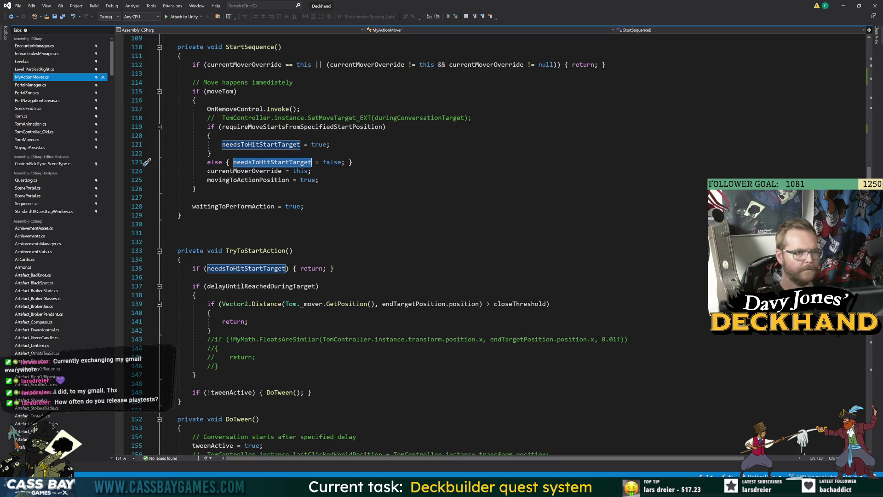
{"action": "left_click", "coordinate": [304, 127]}
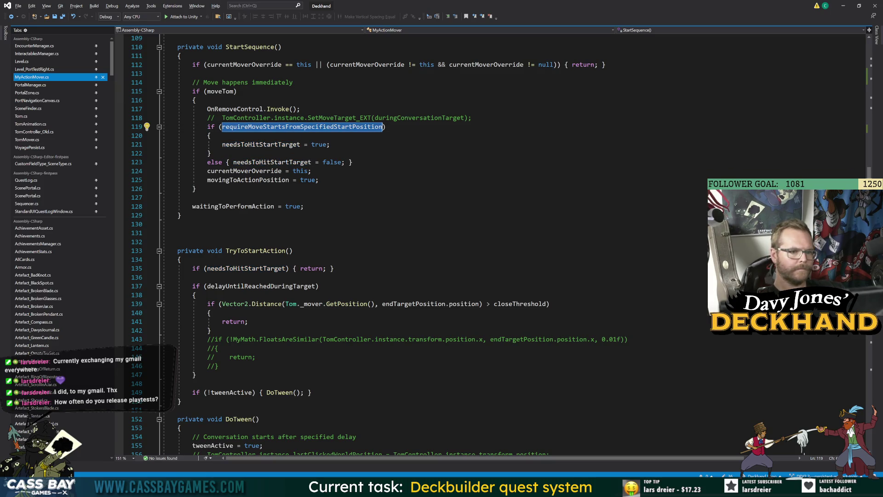
{"action": "key", "text": "alt+Tab"}
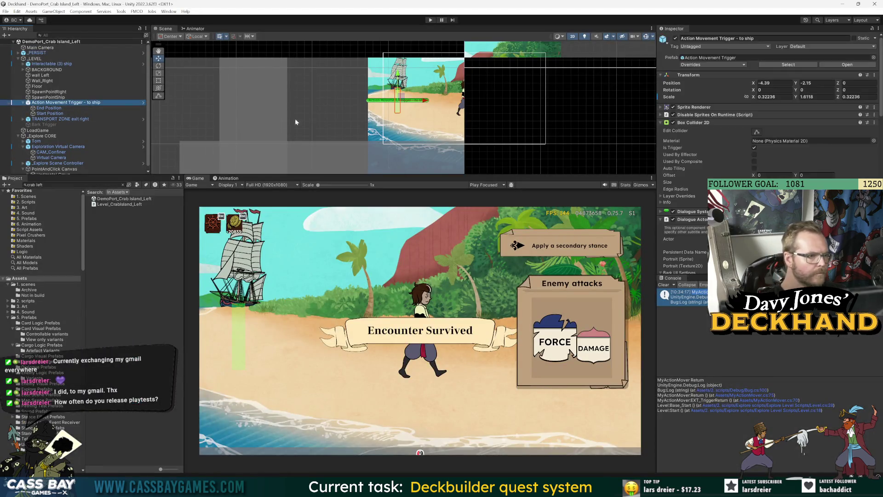
{"action": "left_click", "coordinate": [696, 220]}
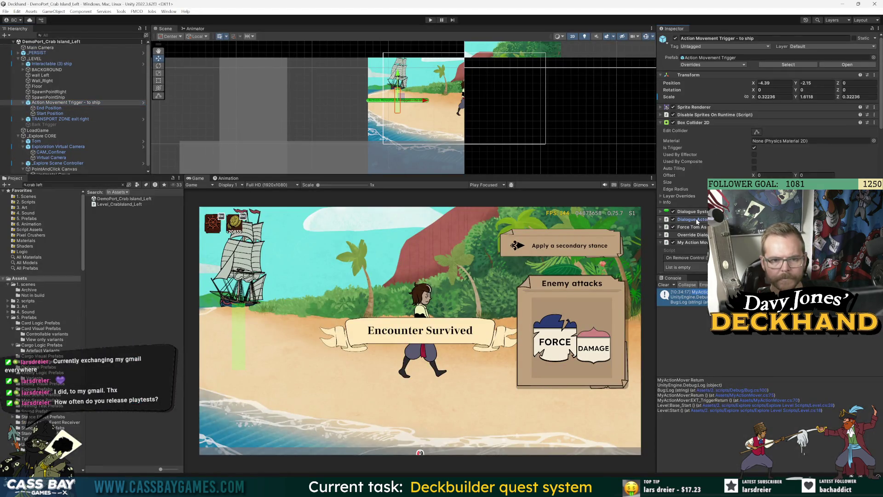
{"action": "scroll", "coordinate": [697, 247], "scroll_direction": "down", "scroll_amount": 10}
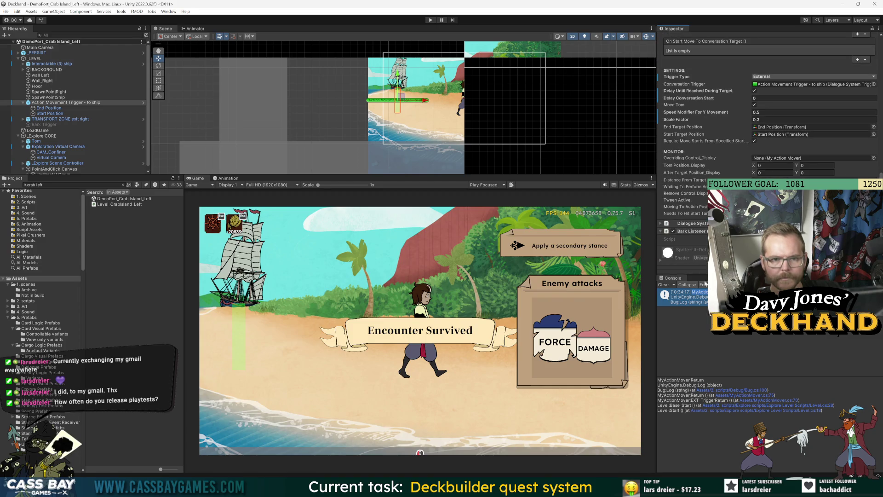
{"action": "key", "text": "alt+Tab"}
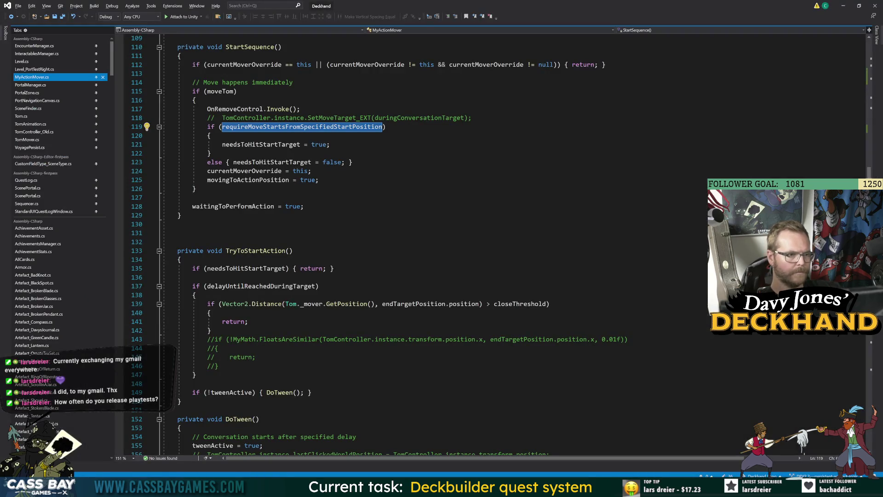
{"action": "double_click", "coordinate": [261, 144]}
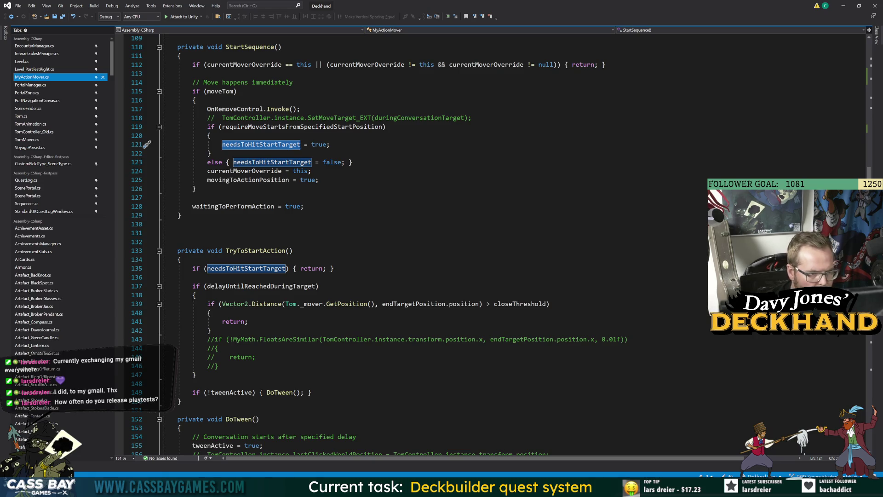
{"action": "scroll", "coordinate": [146, 144], "scroll_direction": "up", "scroll_amount": 2}
{"action": "left_click", "coordinate": [274, 260]}
{"action": "scroll", "coordinate": [460, 244], "scroll_direction": "up", "scroll_amount": 13}
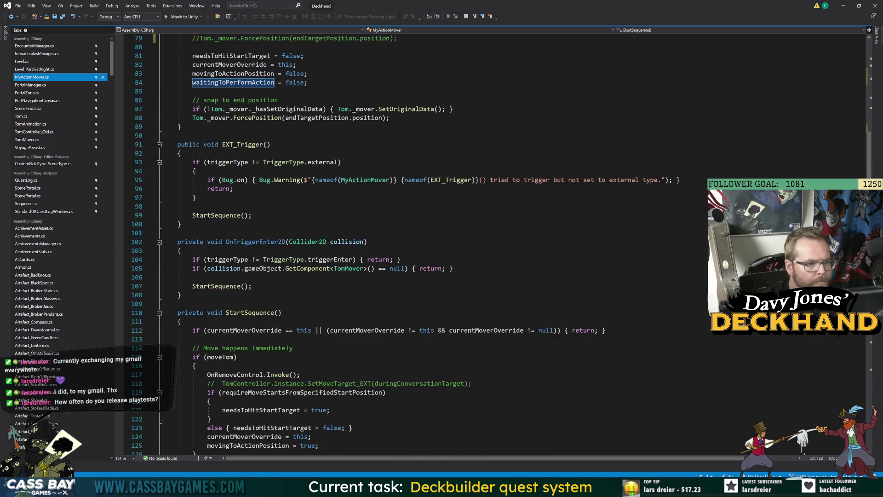
{"action": "scroll", "coordinate": [460, 244], "scroll_direction": "down", "scroll_amount": 20}
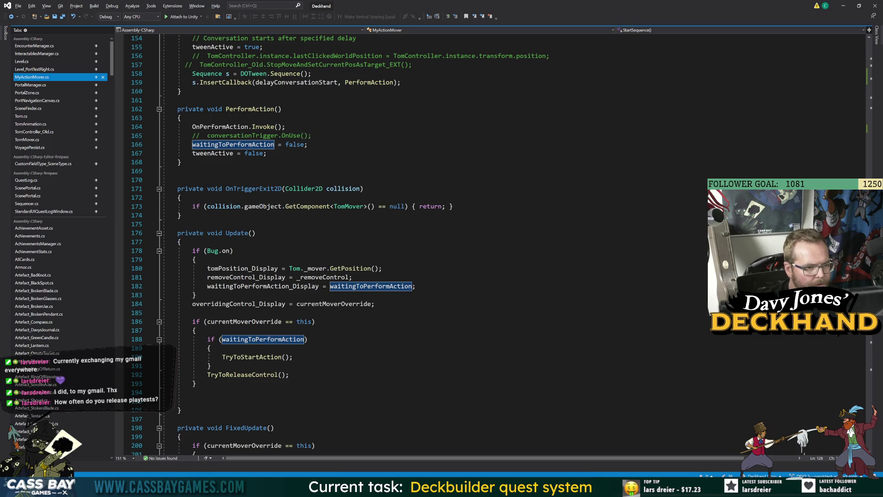
{"action": "left_click", "coordinate": [282, 357]}
{"action": "double_click", "coordinate": [253, 357]}
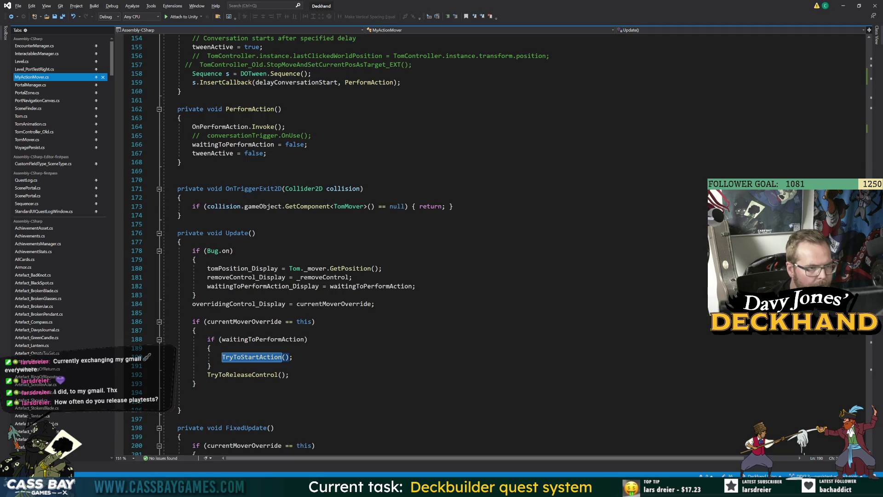
{"action": "key", "text": "F12"}
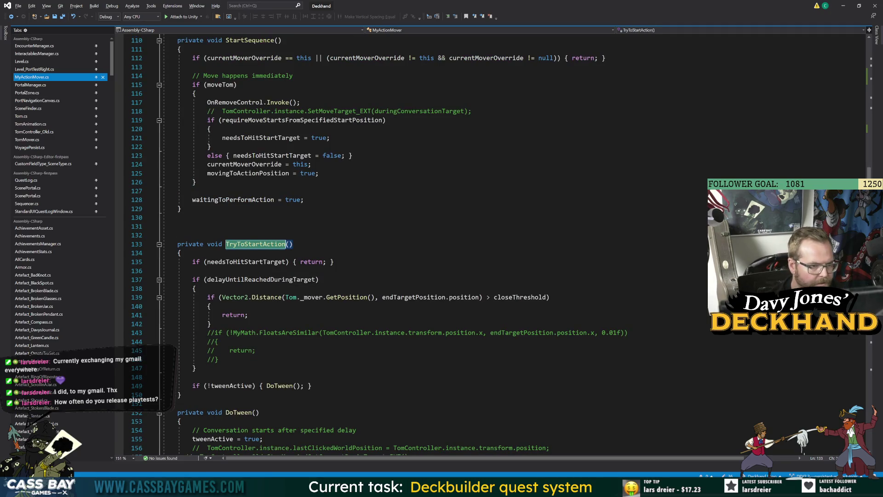
{"action": "double_click", "coordinate": [261, 279]}
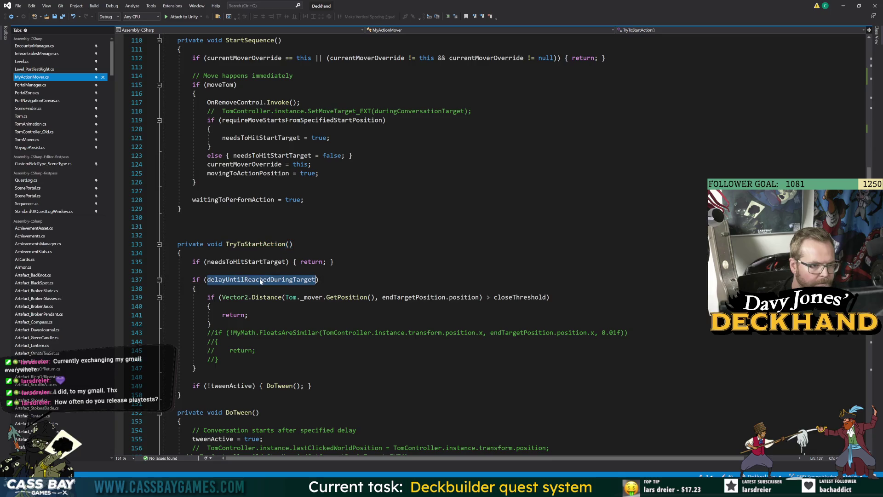
{"action": "double_click", "coordinate": [262, 264]}
{"action": "scroll", "coordinate": [263, 266], "scroll_direction": "up", "scroll_amount": 12}
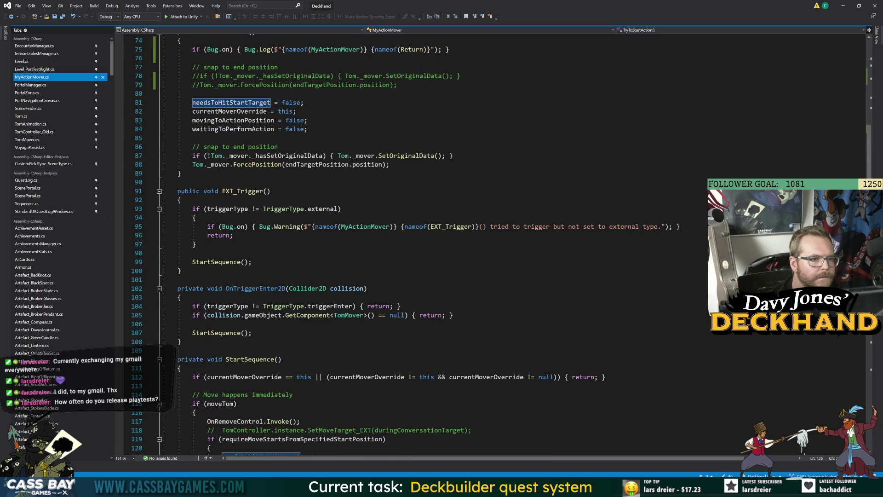
{"action": "scroll", "coordinate": [262, 266], "scroll_direction": "down", "scroll_amount": 20}
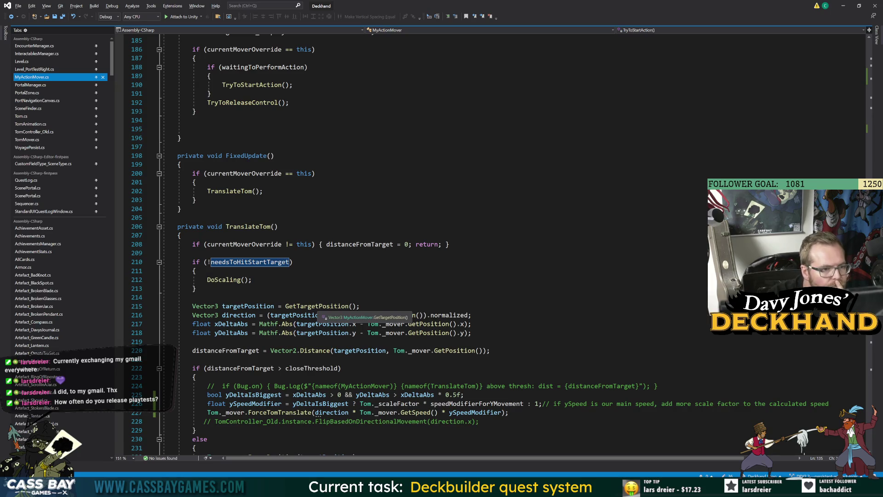
{"action": "scroll", "coordinate": [317, 308], "scroll_direction": "down", "scroll_amount": 3}
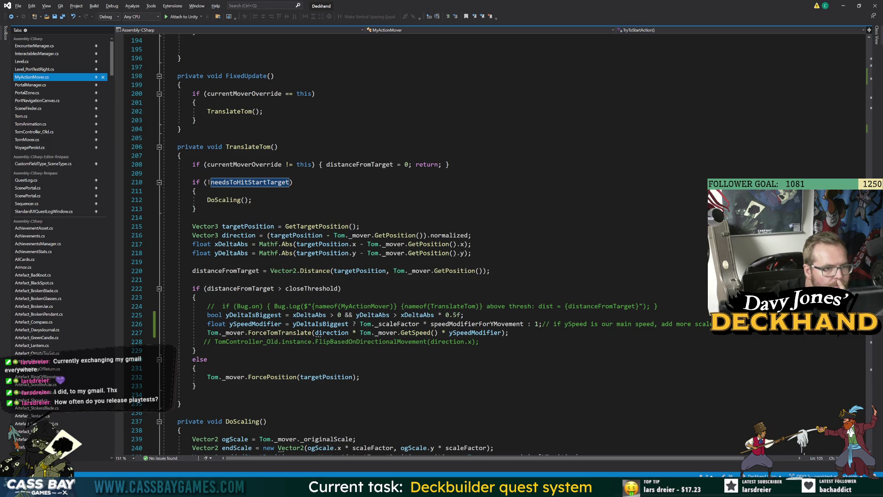
{"action": "scroll", "coordinate": [287, 244], "scroll_direction": "up", "scroll_amount": 10}
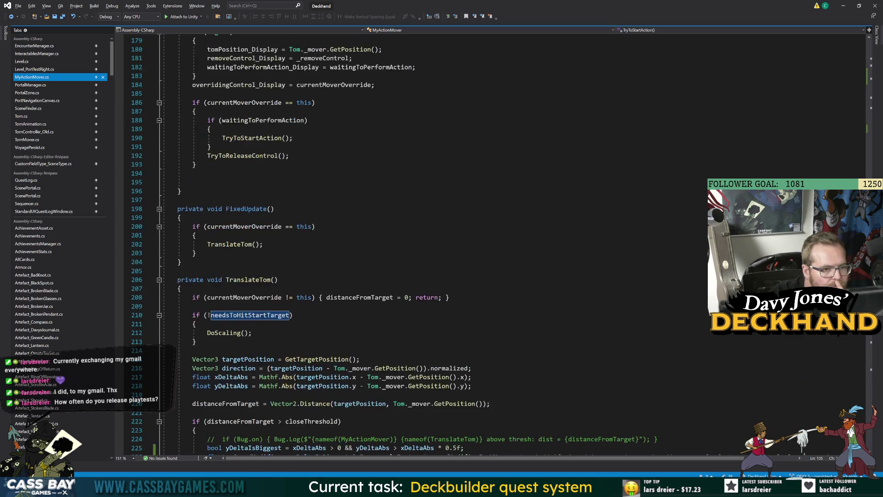
{"action": "scroll", "coordinate": [322, 307], "scroll_direction": "up", "scroll_amount": 20}
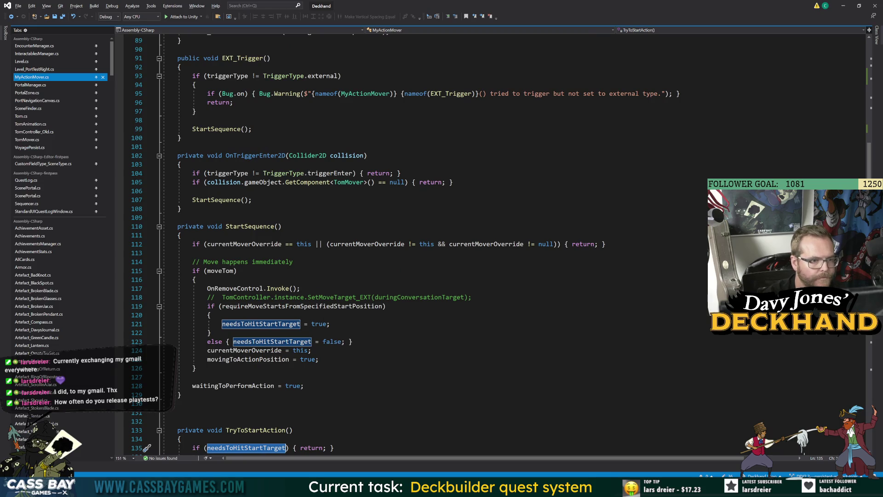
{"action": "scroll", "coordinate": [414, 243], "scroll_direction": "down", "scroll_amount": 17}
{"action": "scroll", "coordinate": [414, 244], "scroll_direction": "down", "scroll_amount": 11}
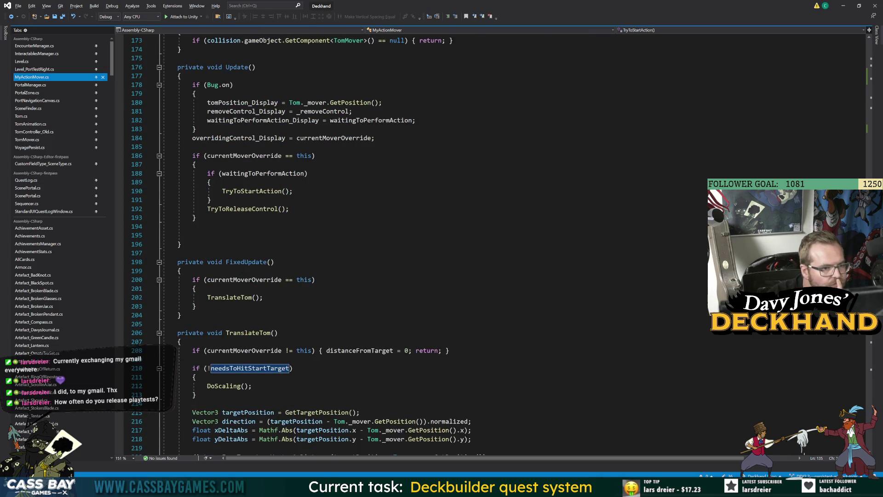
{"action": "scroll", "coordinate": [414, 244], "scroll_direction": "down", "scroll_amount": 6}
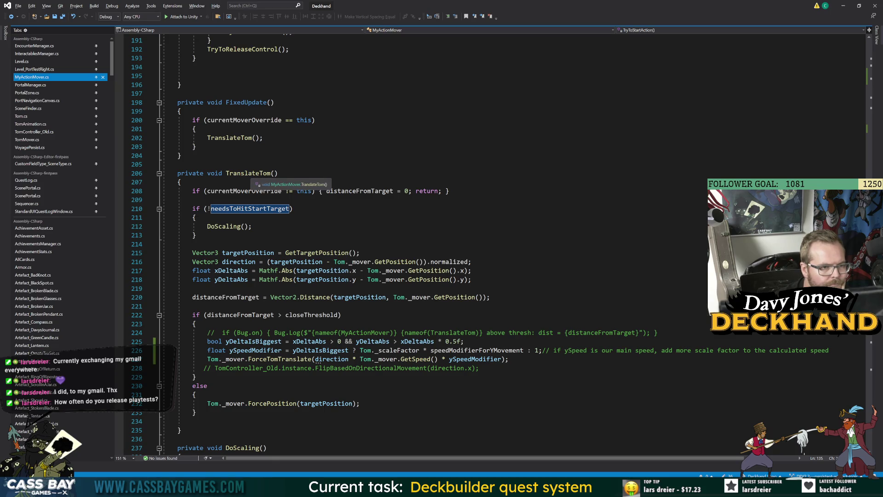
{"action": "double_click", "coordinate": [236, 139]}
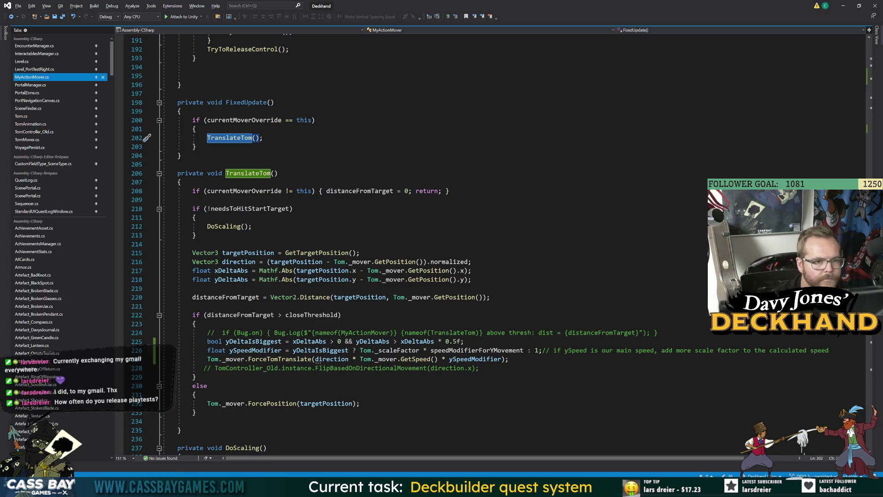
{"action": "double_click", "coordinate": [398, 191]}
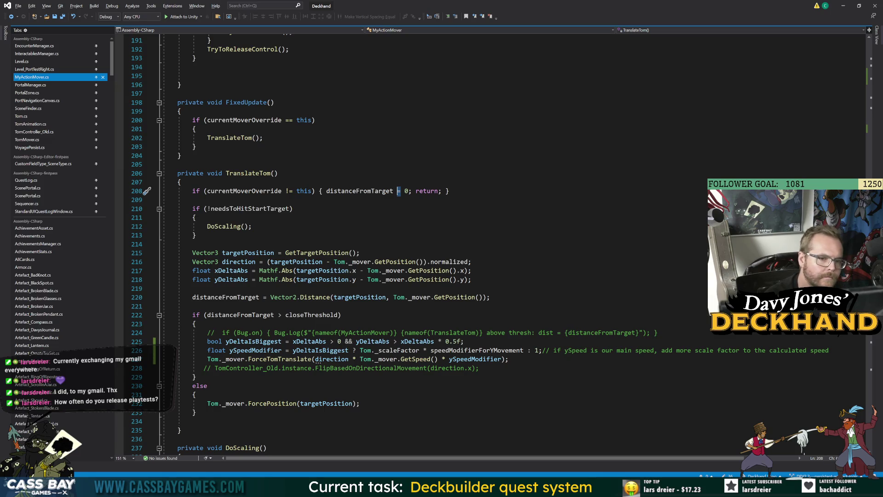
{"action": "type", "text": "<="}
{"action": "left_click", "coordinate": [195, 235]}
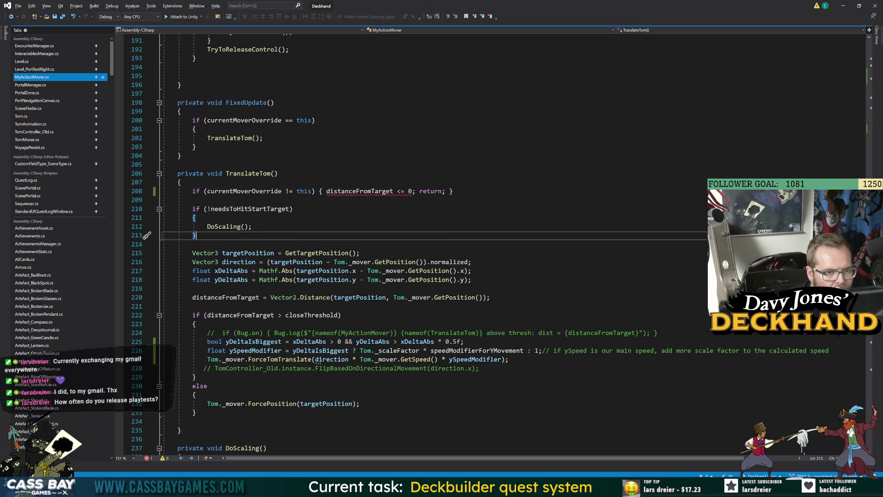
{"action": "mouse_move", "coordinate": [371, 194]}
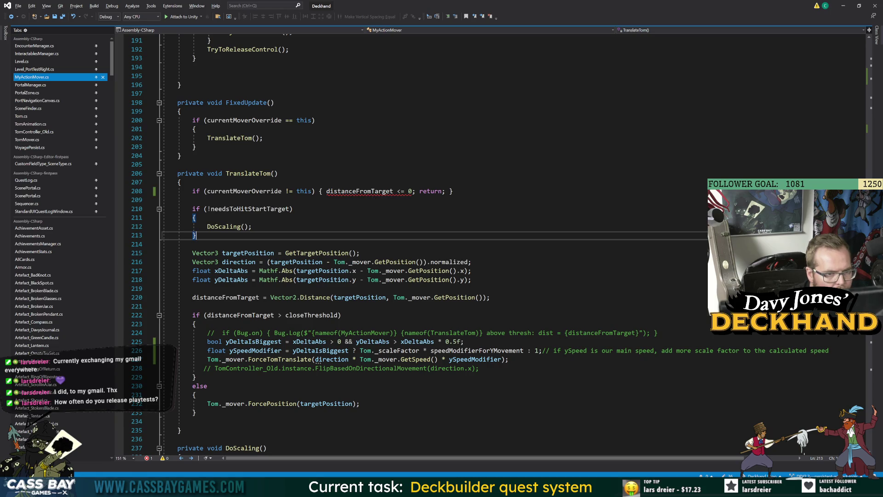
{"action": "key", "text": "ctrl+z"}
{"action": "key", "text": "Down"}
{"action": "key", "text": "Down"}
{"action": "key", "text": "Down"}
{"action": "key", "text": "ctrl+s"}
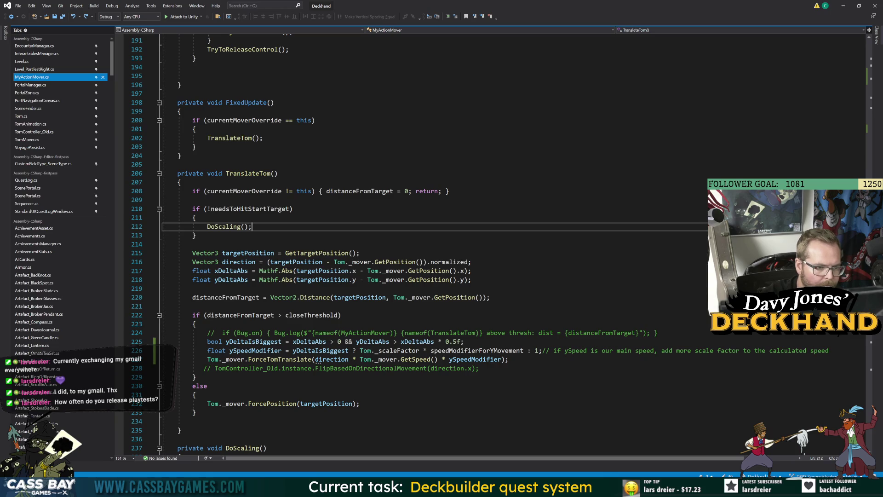
{"action": "left_click", "coordinate": [313, 315]}
{"action": "left_click", "coordinate": [313, 359]}
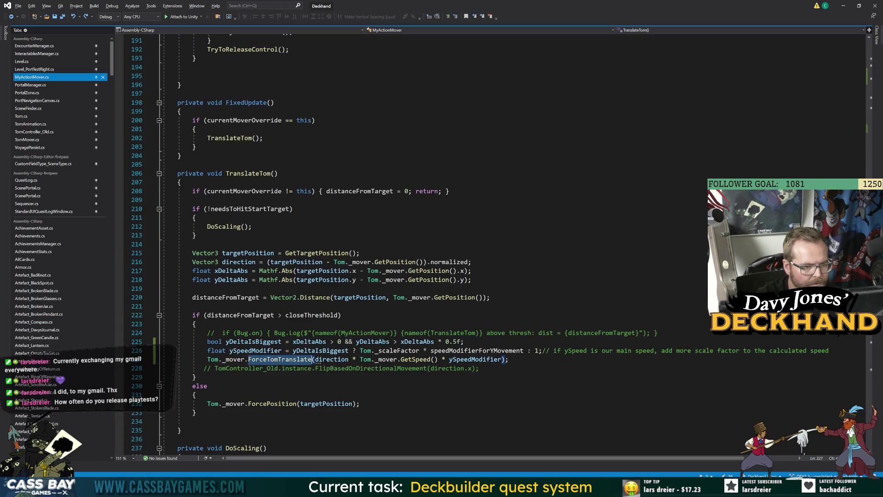
{"action": "double_click", "coordinate": [330, 359]}
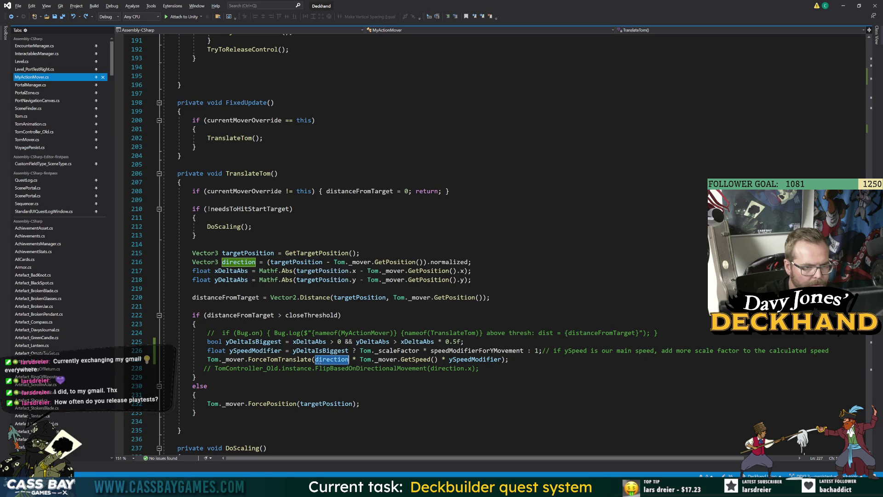
{"action": "mouse_move", "coordinate": [444, 264]}
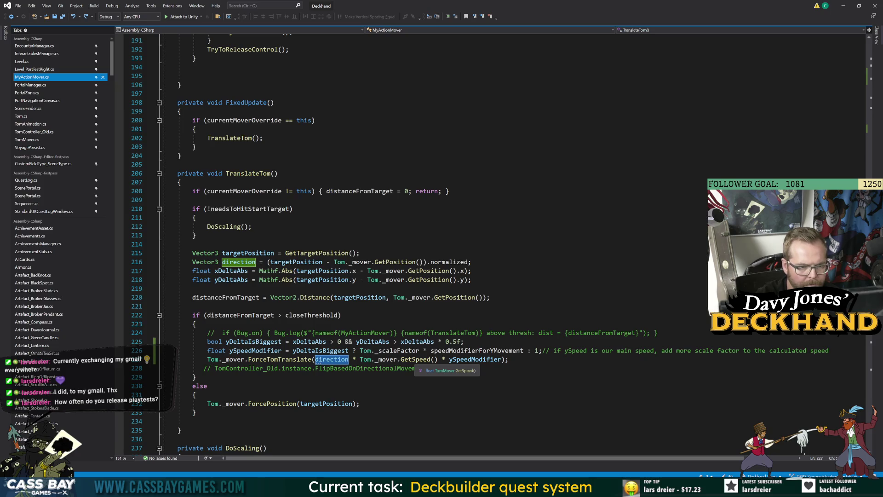
{"action": "left_click", "coordinate": [464, 342]}
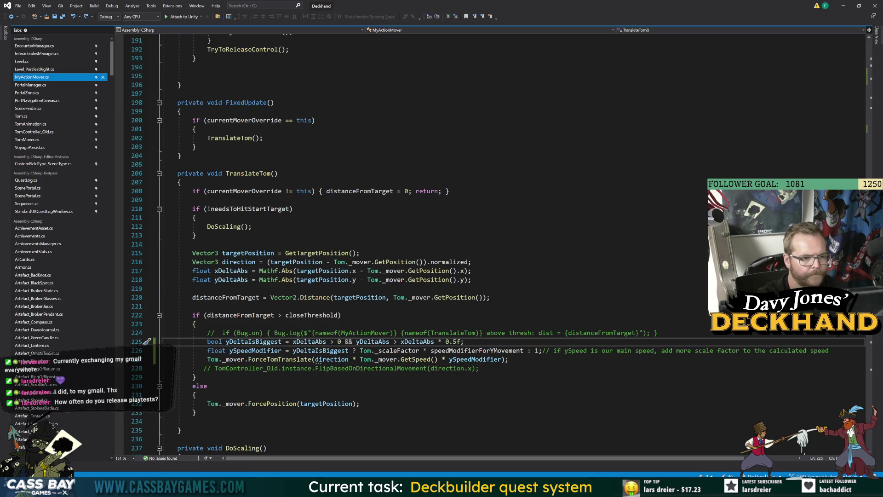
{"action": "key", "text": "Return"}
{"action": "type", "text": "float cla"}
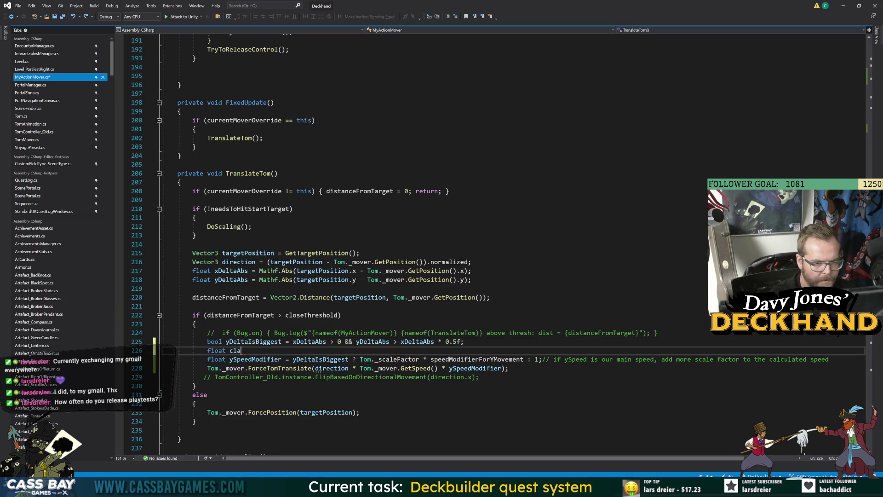
{"action": "type", "text": "mpedScale"}
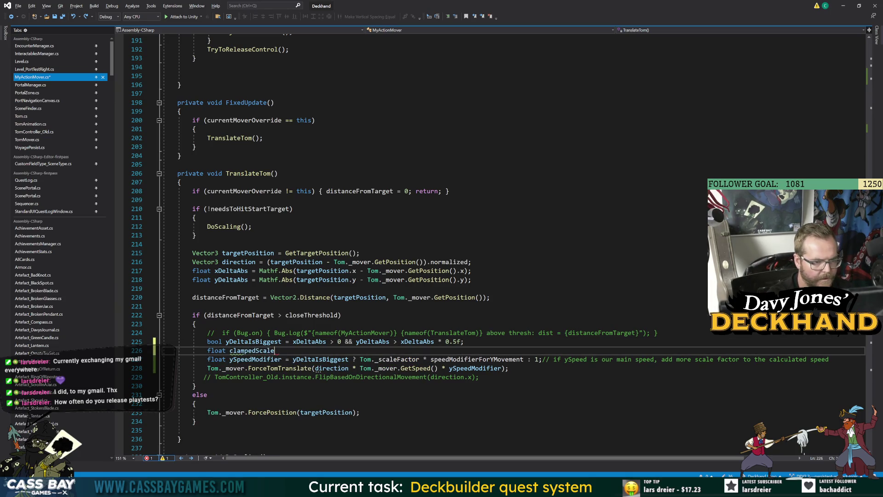
{"action": "type", "text": "Factor = T"}
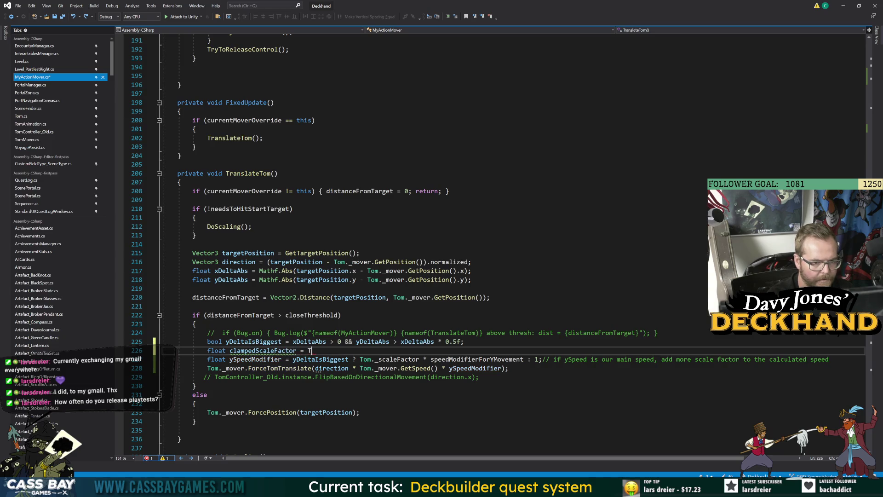
{"action": "type", "text": "om._scaleFactor"}
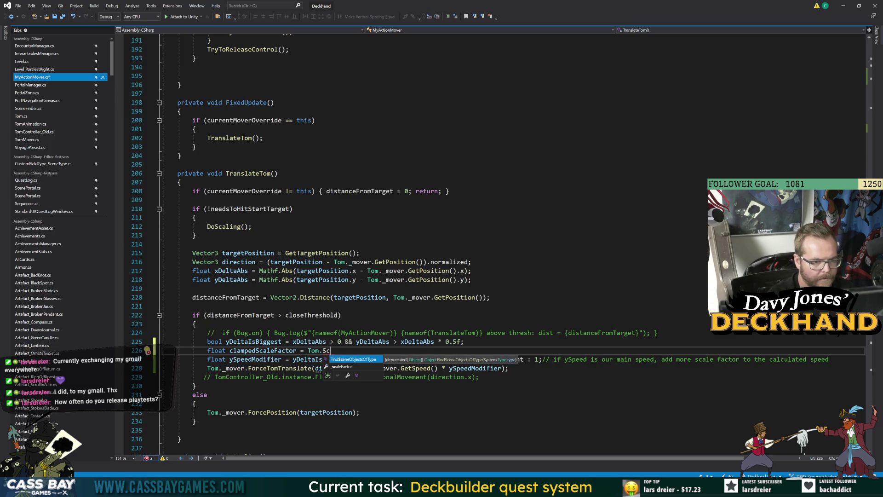
{"action": "type", "text": " > 1"}
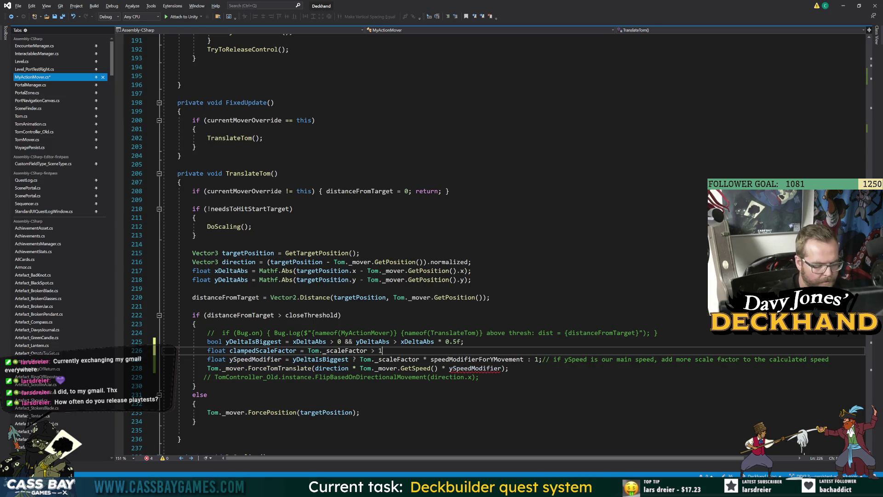
{"action": "type", "text": "? 1 : "}
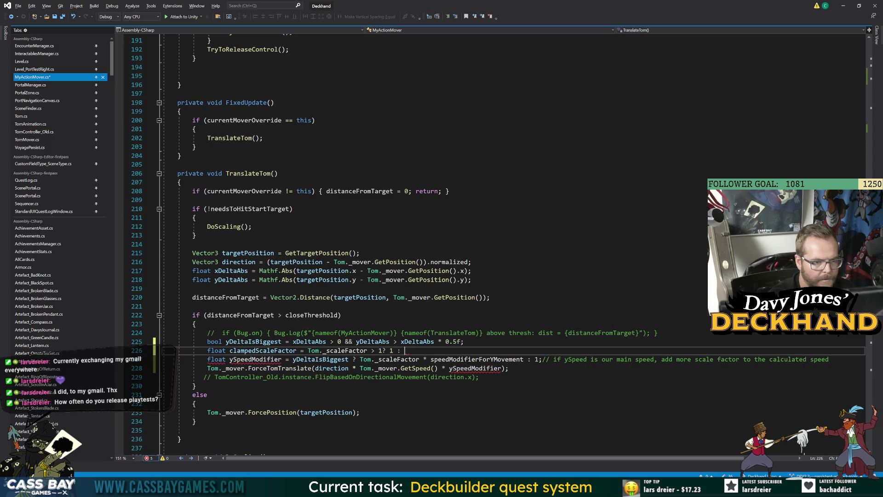
{"action": "type", "text": "Tom.sc"}
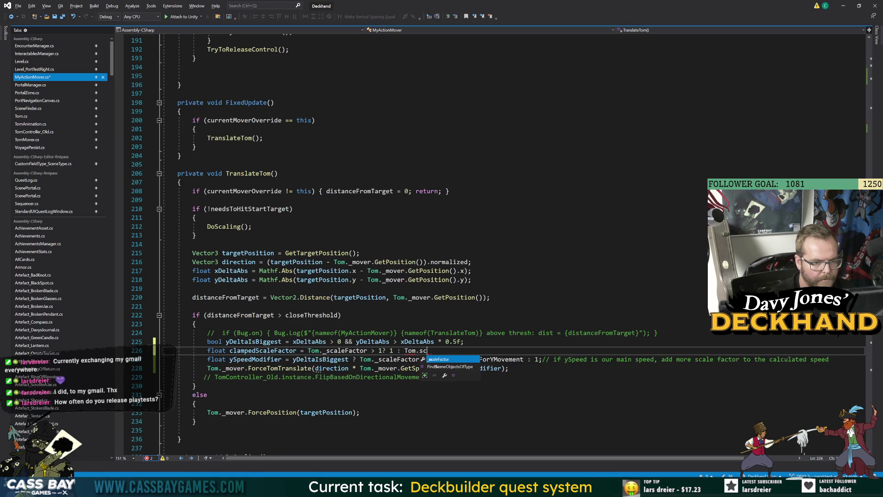
{"action": "key", "text": "Escape"}
{"action": "key", "text": "shift+Home"}
{"action": "key", "text": "Delete"}
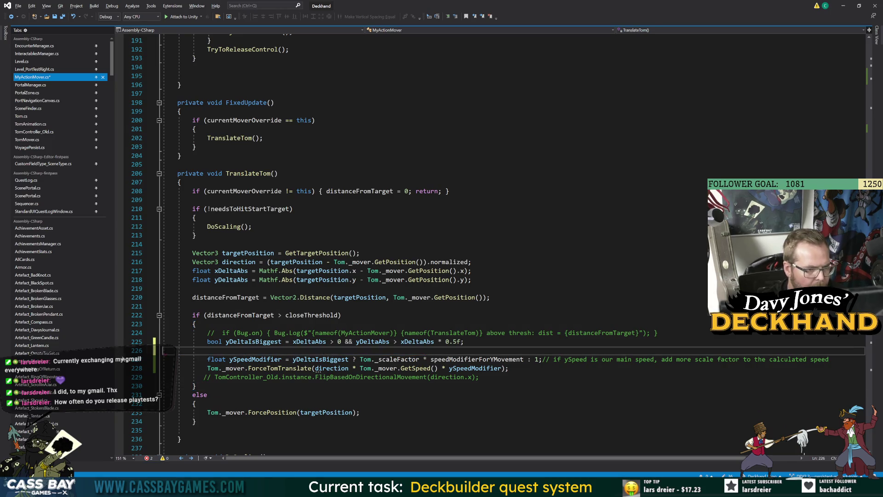
{"action": "key", "text": "Delete"}
{"action": "left_click", "coordinate": [195, 395]}
{"action": "key", "text": "ctrl+s"}
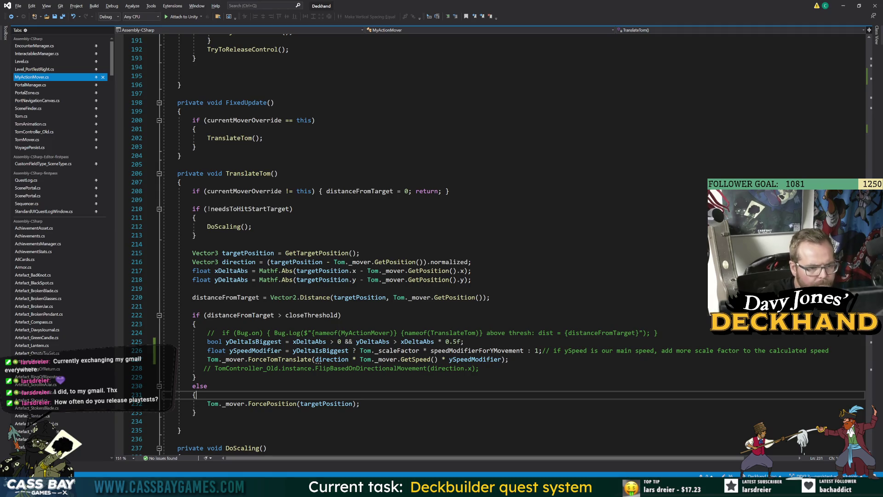
{"action": "double_click", "coordinate": [477, 351]}
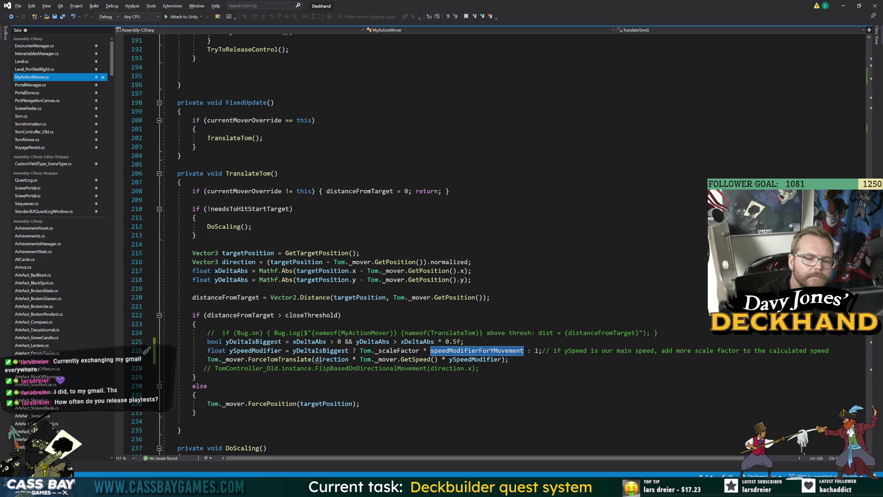
{"action": "left_click", "coordinate": [485, 368]}
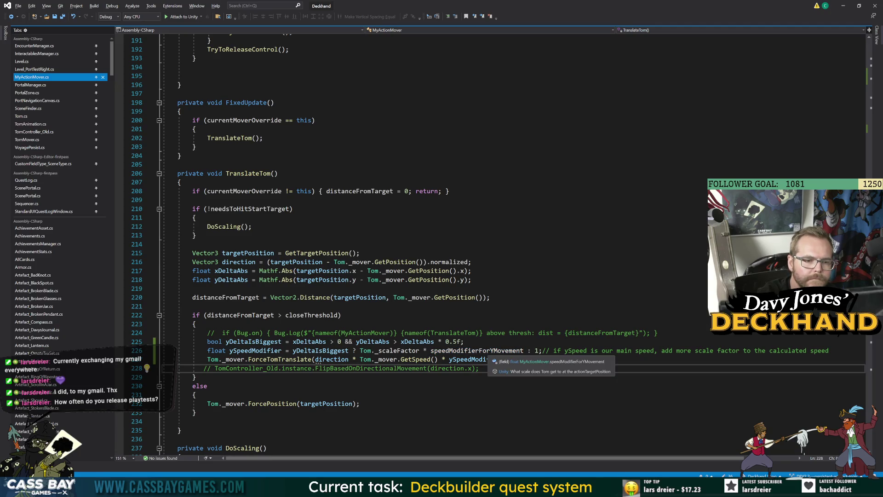
{"action": "double_click", "coordinate": [496, 352]}
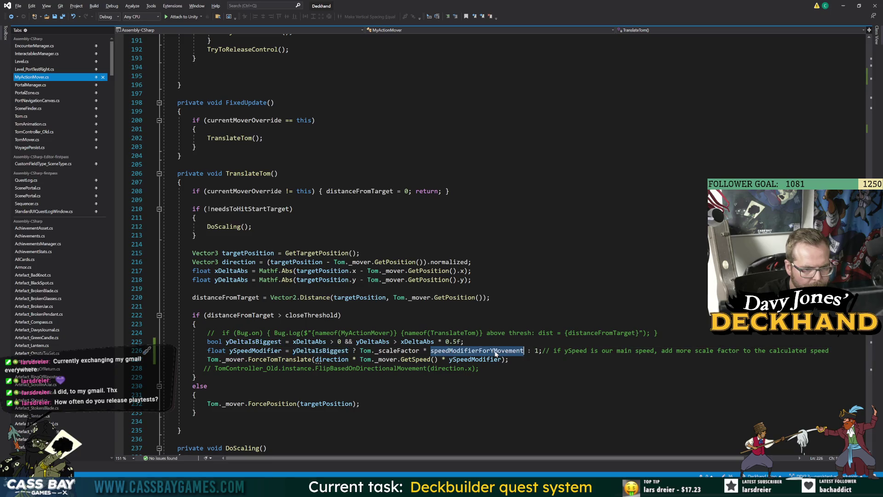
{"action": "key", "text": "Down"}
{"action": "key", "text": "Down"}
{"action": "key", "text": "Down"}
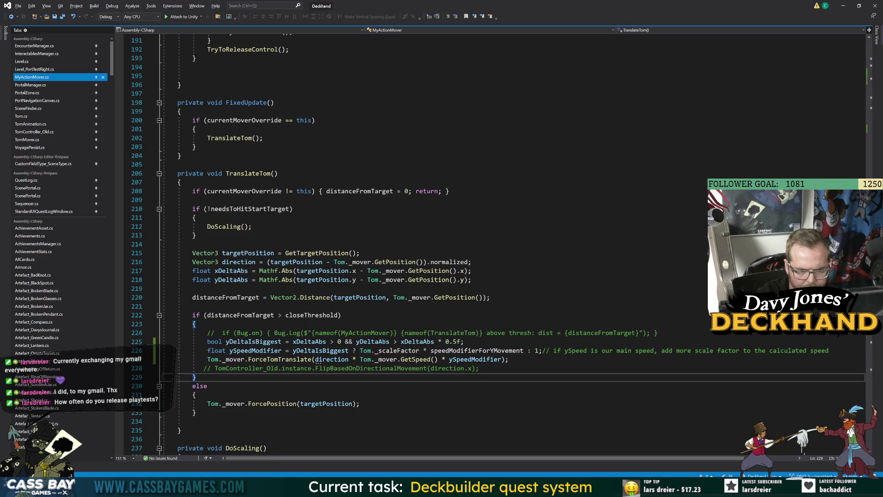
{"action": "key", "text": "Up"}
{"action": "key", "text": "Up"}
{"action": "double_click", "coordinate": [295, 361]}
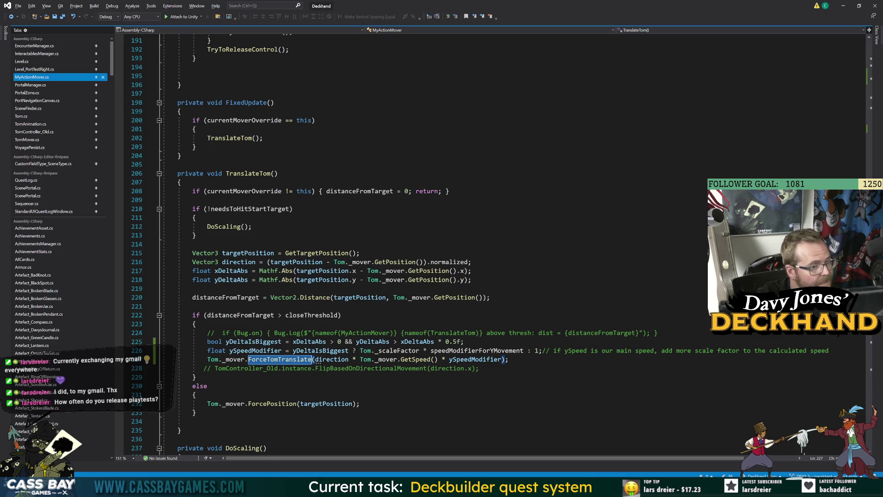
{"action": "mouse_move", "coordinate": [572, 488]}
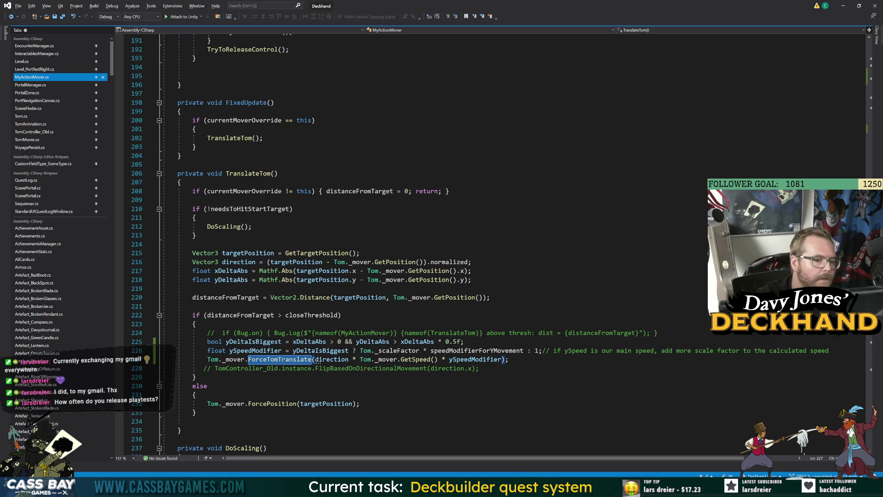
{"action": "scroll", "coordinate": [460, 244], "scroll_direction": "up", "scroll_amount": 20}
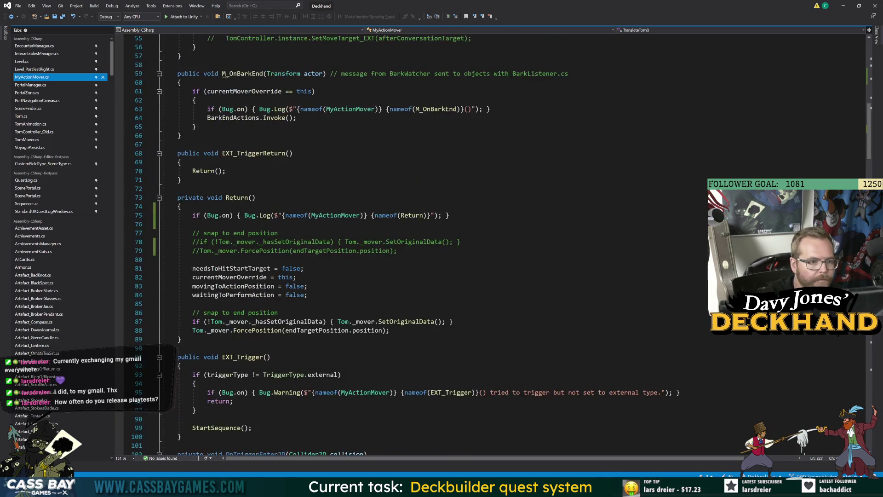
Leave Return in MyActionMover and locate the CanControl method in Tom.cs
{"action": "double_click", "coordinate": [241, 197]}
{"action": "double_click", "coordinate": [241, 277]}
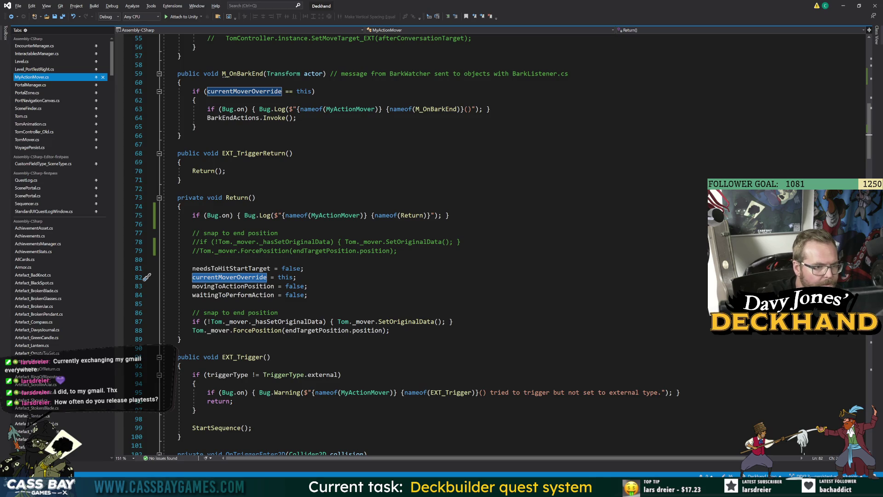
{"action": "left_click", "coordinate": [28, 116]}
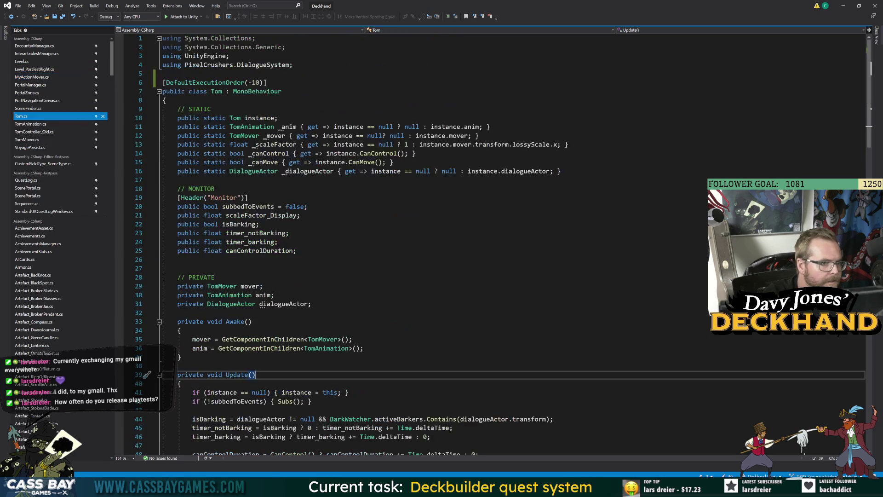
{"action": "scroll", "coordinate": [460, 244], "scroll_direction": "down", "scroll_amount": 9}
{"action": "scroll", "coordinate": [460, 243], "scroll_direction": "down", "scroll_amount": 11}
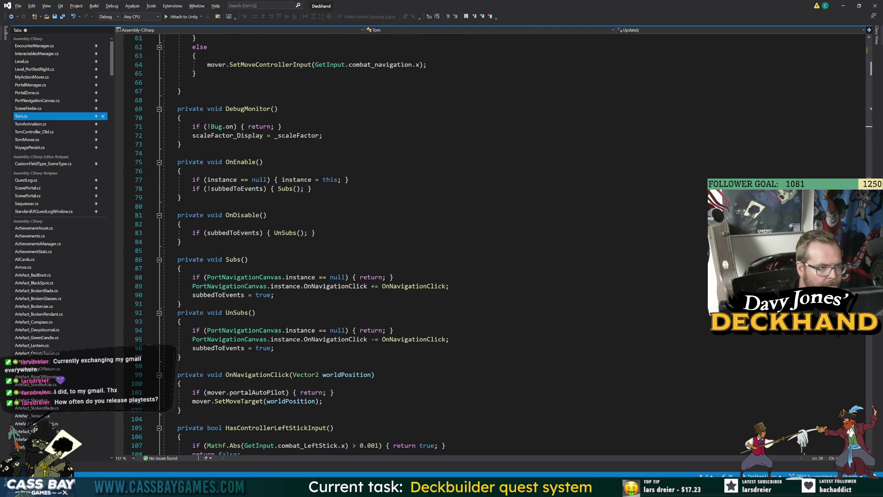
{"action": "scroll", "coordinate": [460, 244], "scroll_direction": "down", "scroll_amount": 16}
{"action": "scroll", "coordinate": [460, 244], "scroll_direction": "up", "scroll_amount": 7}
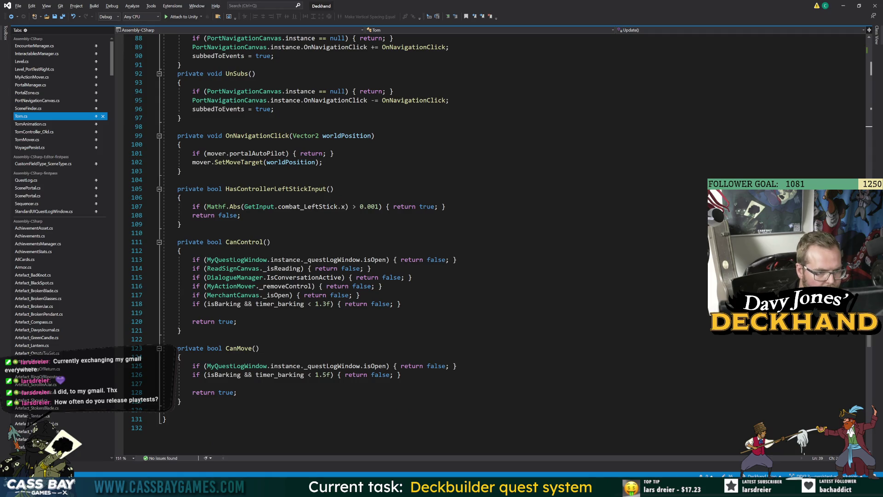
{"action": "double_click", "coordinate": [251, 242]}
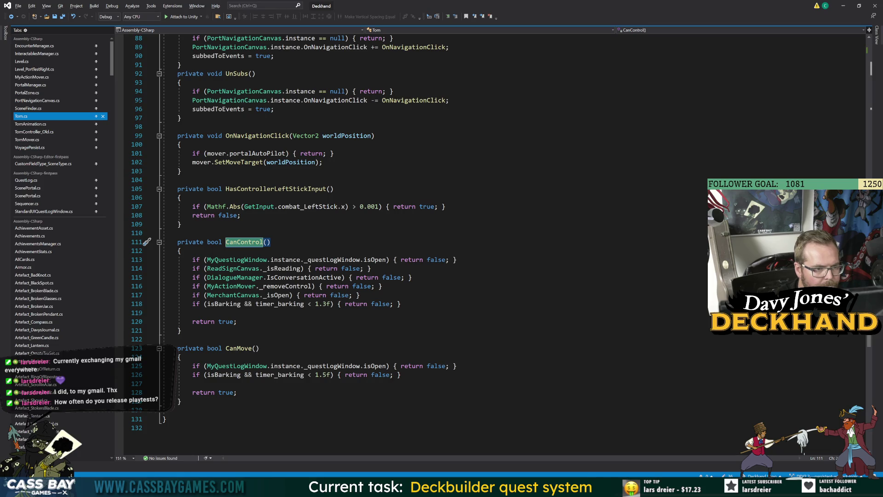
Inspect CanControl's _removeControl check and its currentMoverOverride-based definition
{"action": "left_click", "coordinate": [363, 294]}
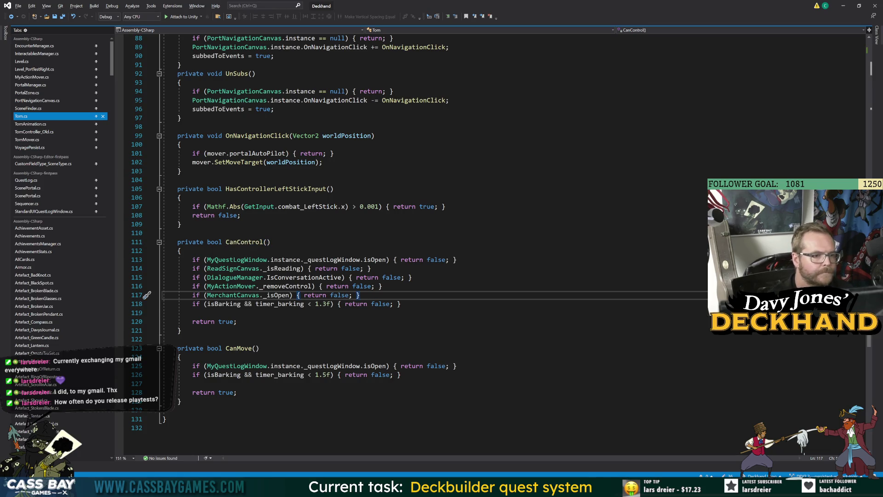
{"action": "key", "text": "Return"}
{"action": "key", "text": "ctrl+z"}
{"action": "double_click", "coordinate": [286, 286]}
{"action": "key", "text": "F12"}
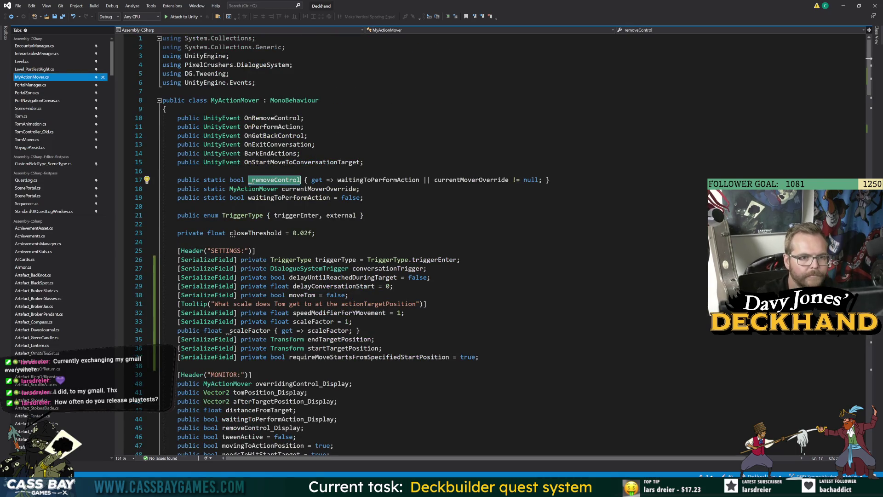
{"action": "double_click", "coordinate": [489, 181]}
{"action": "key", "text": "Left"}
{"action": "key", "text": "Down"}
{"action": "key", "text": "Down"}
{"action": "key", "text": "Down"}
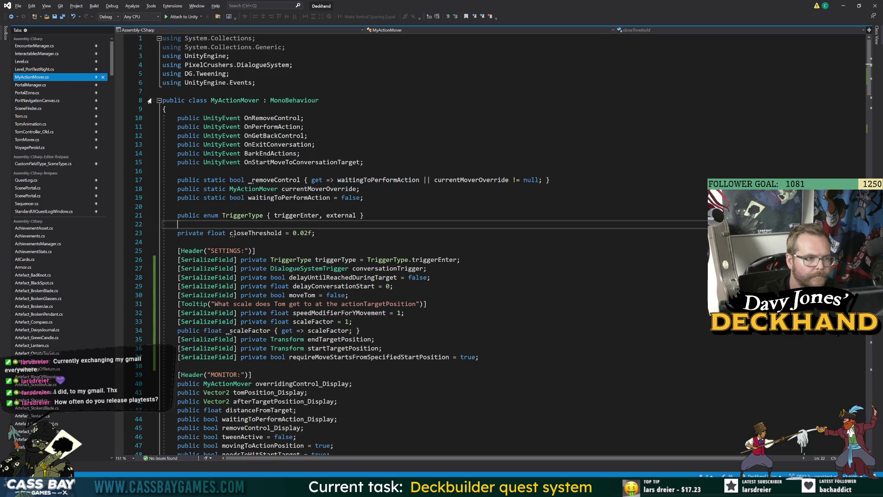
{"action": "left_click", "coordinate": [30, 118]}
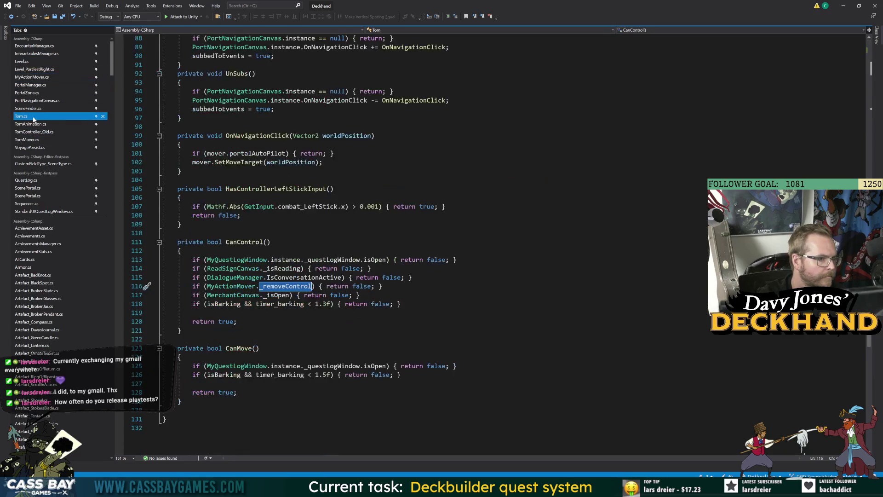
In TomMover.cs, compare how DoMove, MoveWithController and MoveToTarget move Tom
{"action": "left_click", "coordinate": [28, 139]}
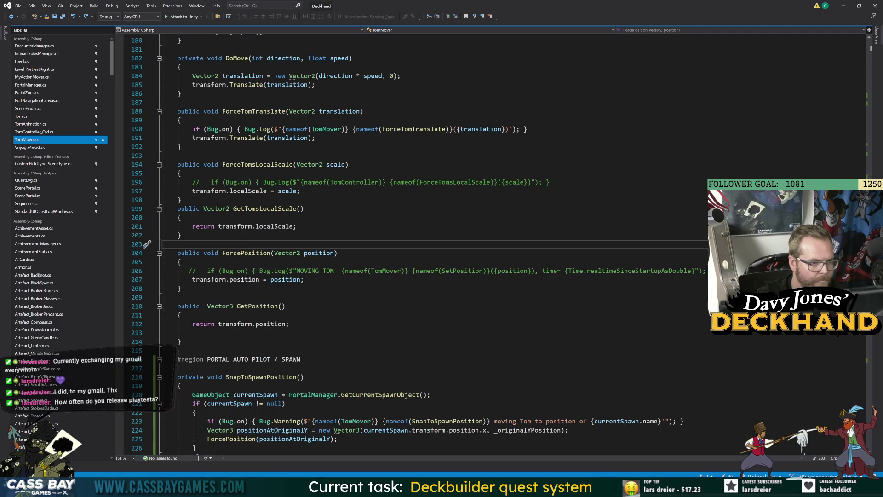
{"action": "left_click", "coordinate": [258, 164]}
{"action": "left_click", "coordinate": [237, 58]}
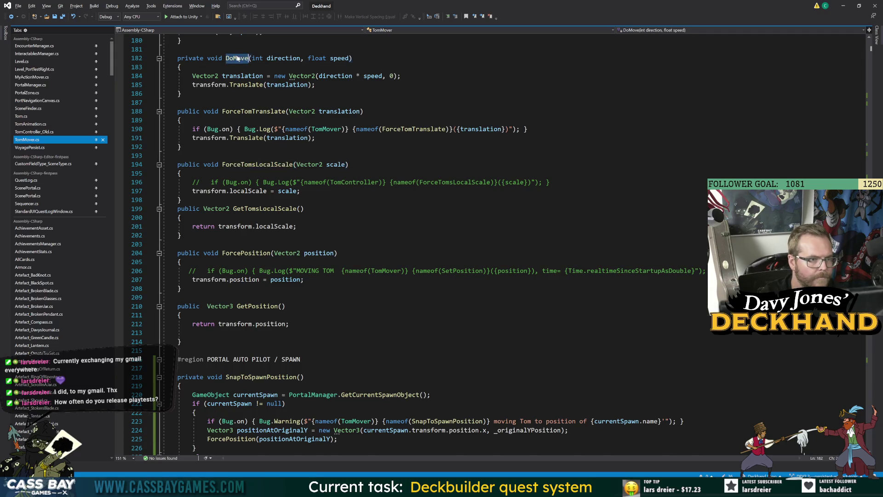
{"action": "scroll", "coordinate": [322, 192], "scroll_direction": "up", "scroll_amount": 7}
{"action": "left_click", "coordinate": [258, 102]}
{"action": "scroll", "coordinate": [258, 103], "scroll_direction": "up", "scroll_amount": 6}
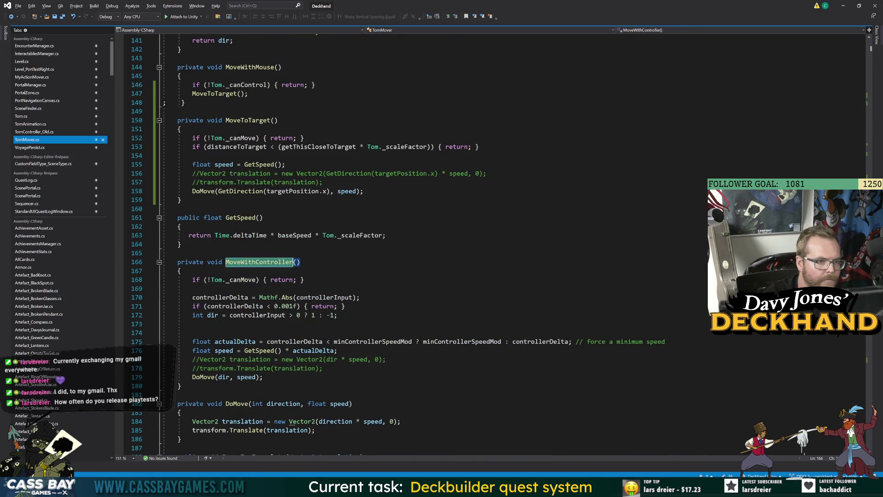
{"action": "left_click", "coordinate": [249, 121]}
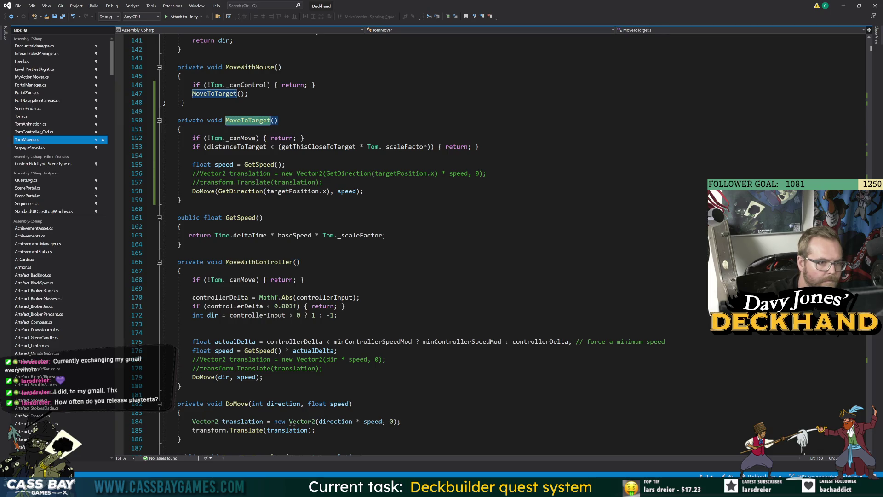
{"action": "left_click", "coordinate": [258, 262]}
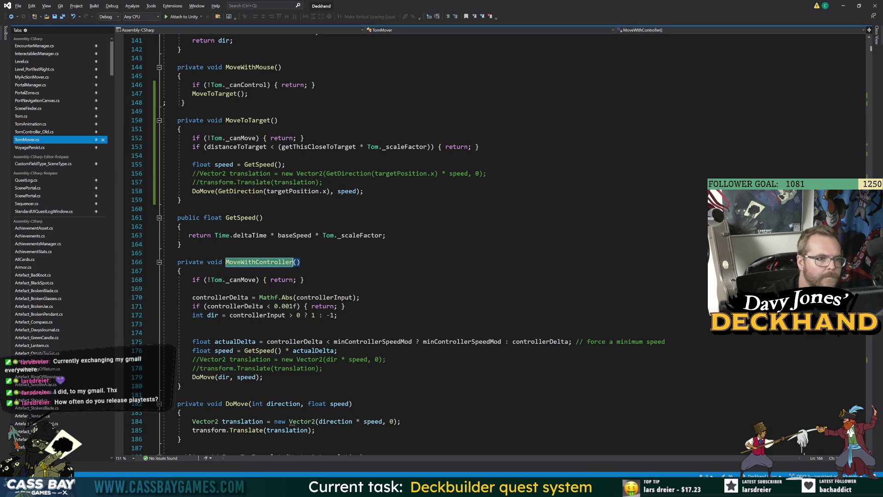
{"action": "left_click", "coordinate": [249, 121]}
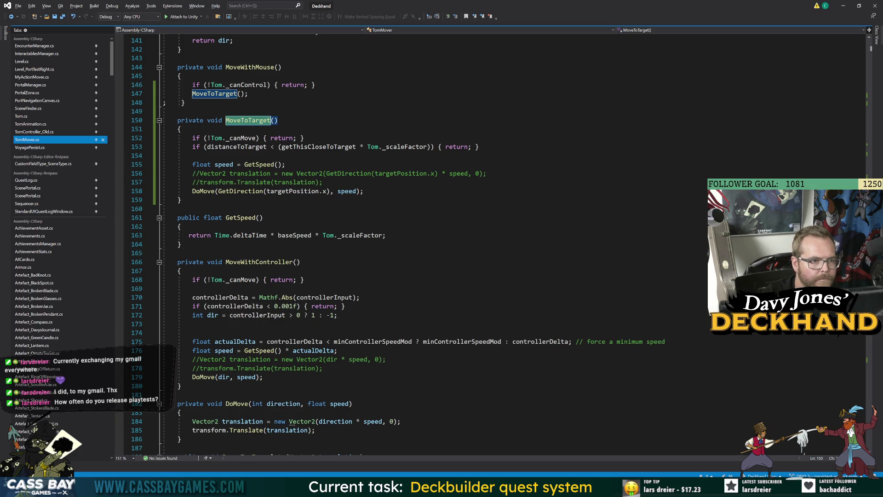
{"action": "scroll", "coordinate": [460, 243], "scroll_direction": "up", "scroll_amount": 5}
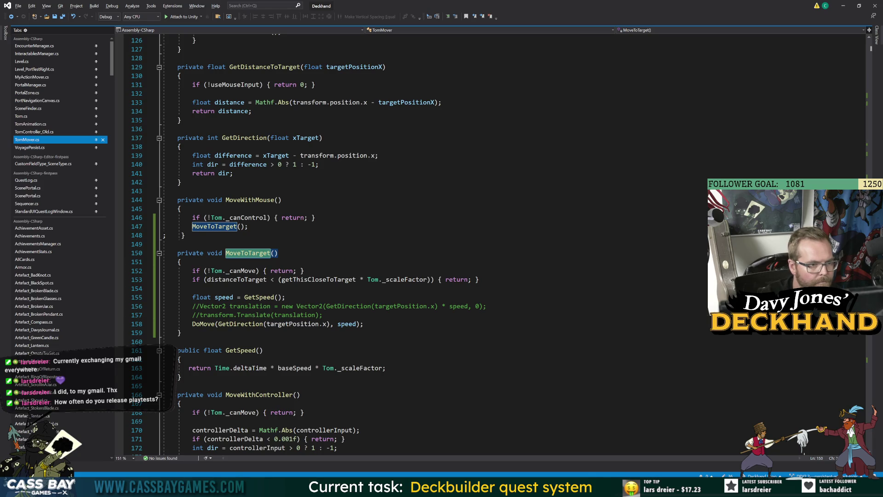
Jump between the MoveWithController call and its definition
{"action": "left_click", "coordinate": [272, 199]}
{"action": "scroll", "coordinate": [299, 248], "scroll_direction": "up", "scroll_amount": 7}
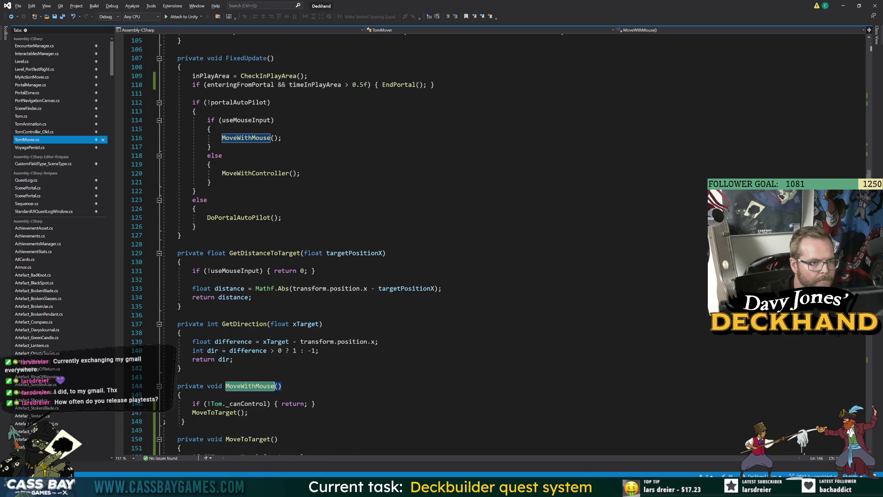
{"action": "left_click", "coordinate": [276, 173]}
{"action": "key", "text": "F12"}
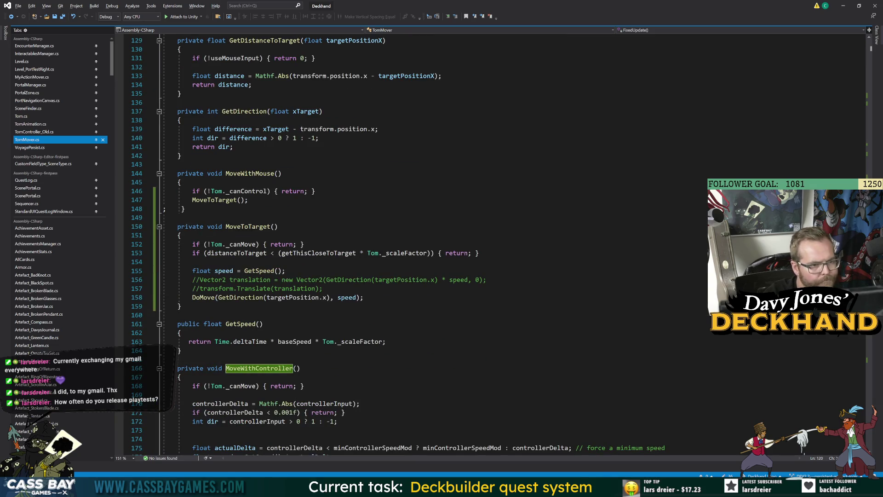
{"action": "key", "text": "ctrl+minus"}
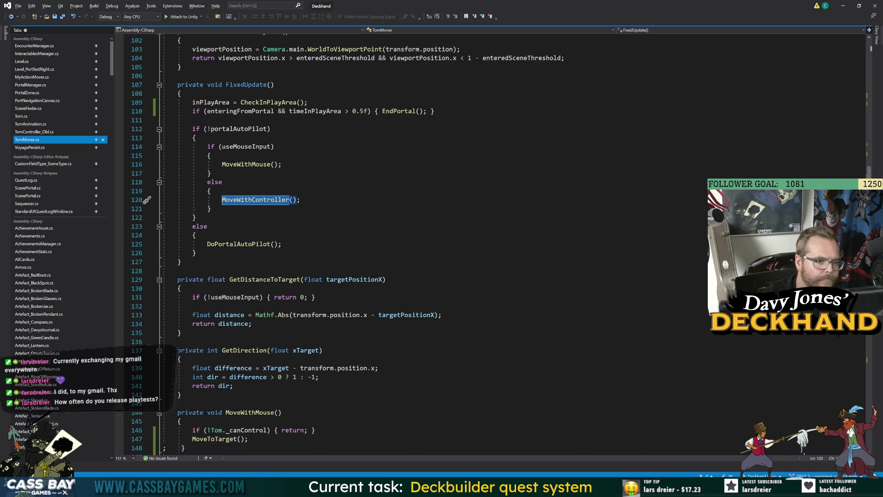
{"action": "key", "text": "F12"}
{"action": "scroll", "coordinate": [460, 244], "scroll_direction": "down", "scroll_amount": 3}
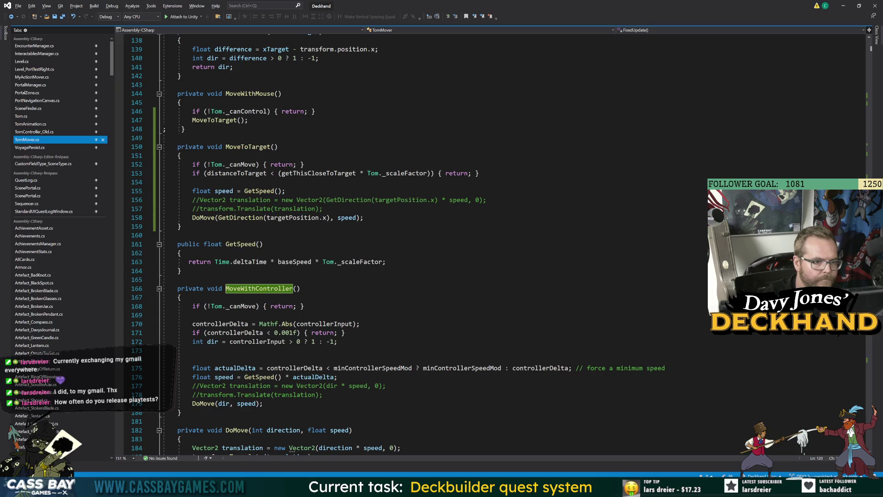
Add '|| !Tom._canControl' to the _canMove check in TomMover.cs and save
{"action": "left_click", "coordinate": [256, 306]}
{"action": "type", "text": "|| !Tom."}
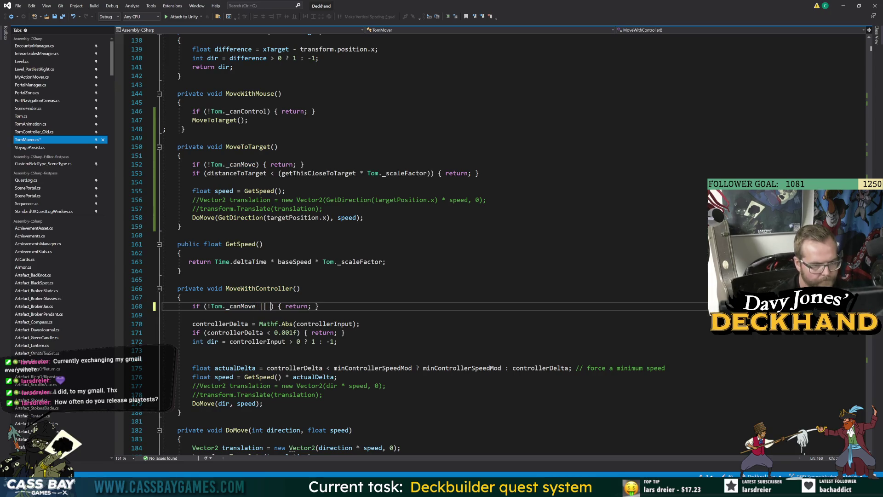
{"action": "type", "text": "_can"}
{"action": "key", "text": "Tab"}
{"action": "key", "text": "ctrl+s"}
Review GetSpeed, the _canMove references and MoveToTarget before returning to Tom.cs
{"action": "left_click", "coordinate": [263, 244]}
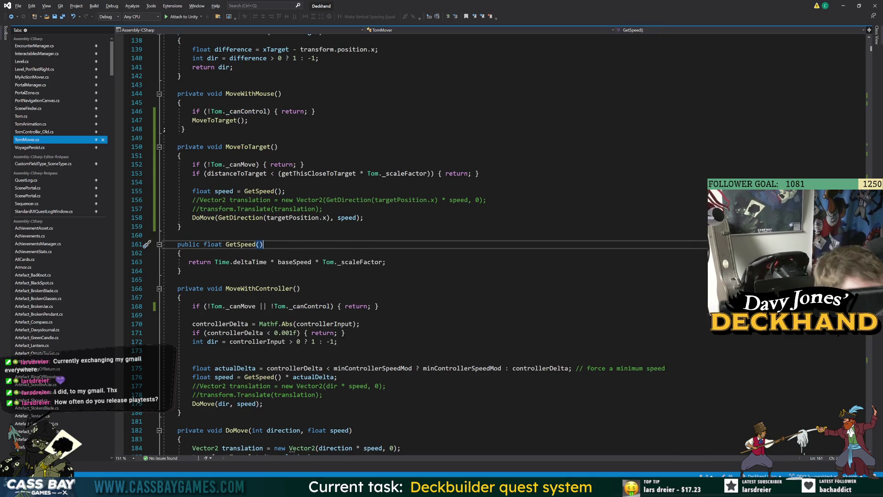
{"action": "left_click", "coordinate": [241, 306]}
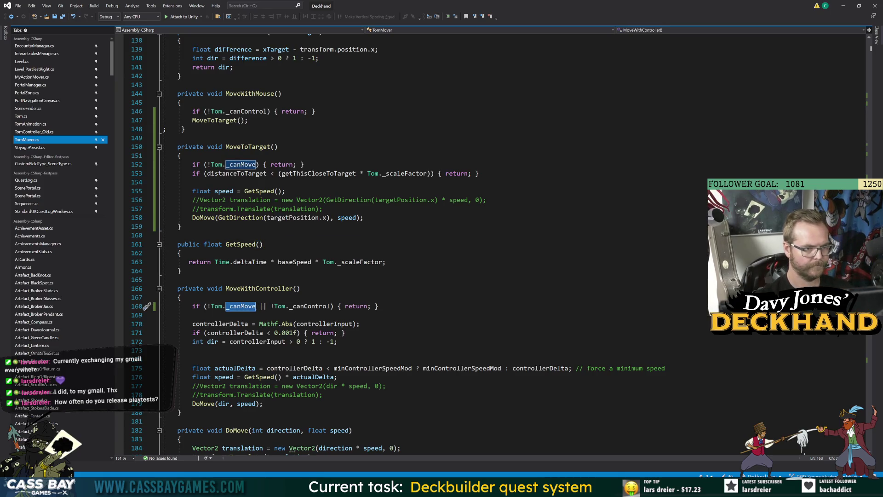
{"action": "left_click", "coordinate": [271, 147]}
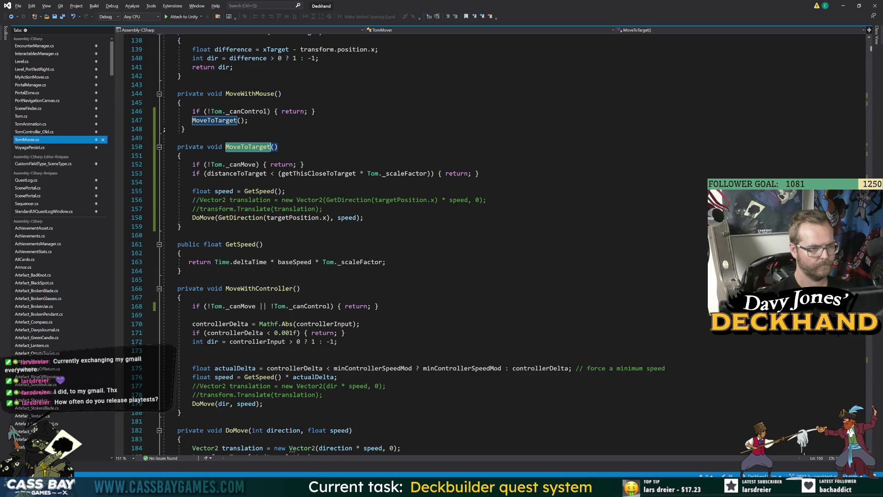
{"action": "scroll", "coordinate": [322, 230], "scroll_direction": "up", "scroll_amount": 7}
{"action": "left_click", "coordinate": [22, 118]}
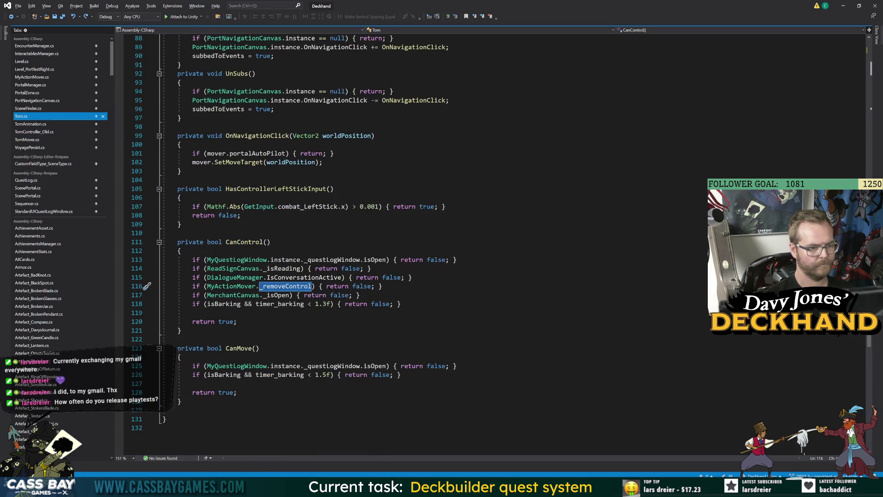
Declare a public bool canMove_Display field below canControlDuration in Tom.cs
{"action": "scroll", "coordinate": [460, 230], "scroll_direction": "up", "scroll_amount": 20}
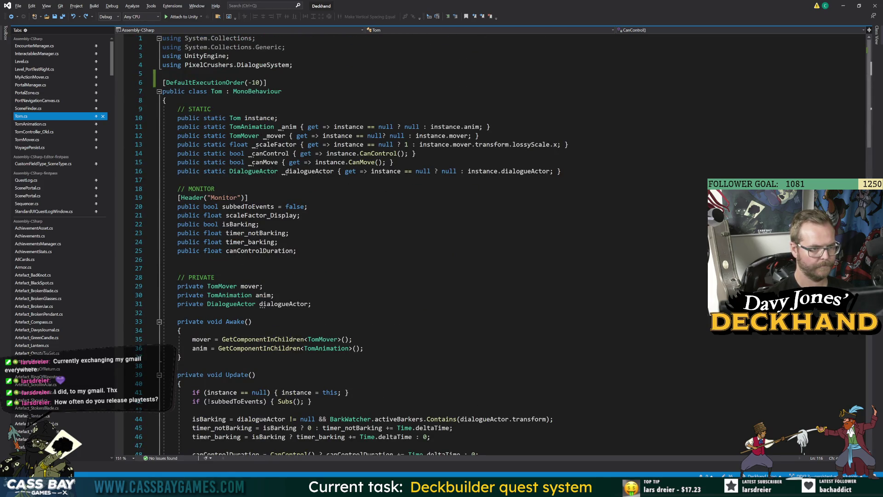
{"action": "left_click", "coordinate": [297, 251]}
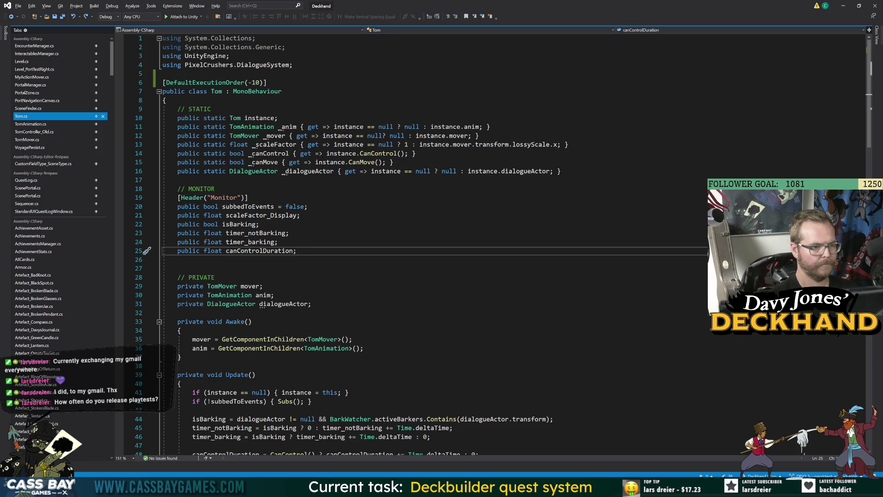
{"action": "key", "text": "Return"}
{"action": "type", "text": "publc "}
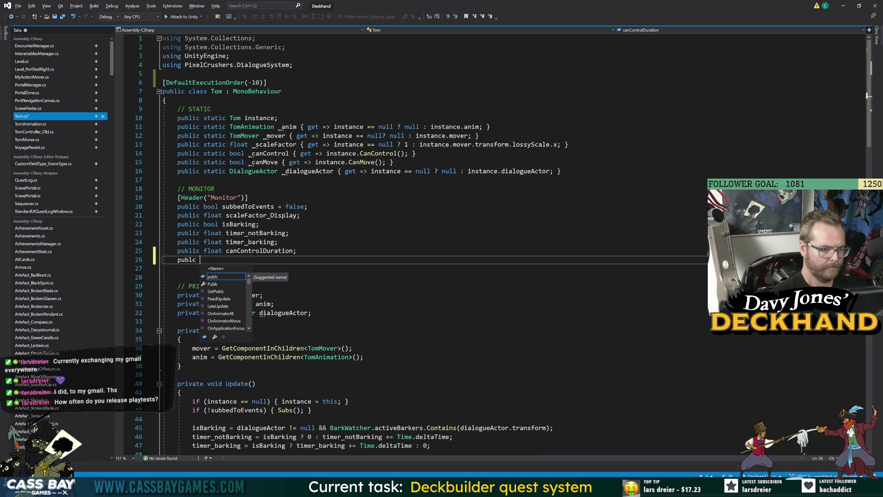
{"action": "type", "text": "bool canN"}
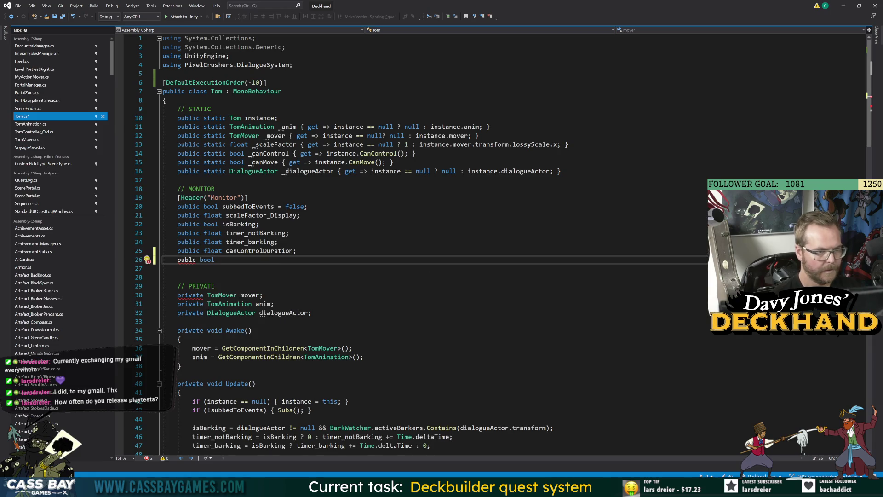
{"action": "key", "text": "BackSpace"}
{"action": "type", "text": "Move_Display;"}
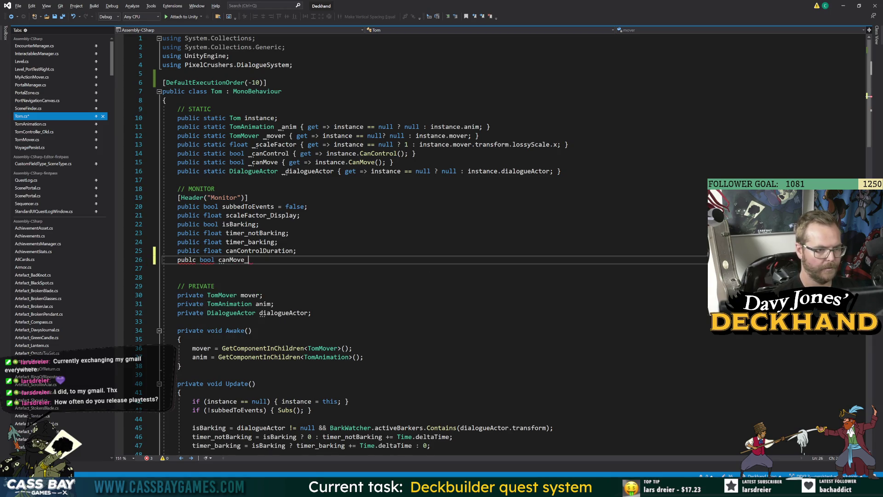
{"action": "key", "text": "Return"}
{"action": "left_click", "coordinate": [195, 260]}
{"action": "type", "text": "i"}
Duplicate that declaration as a public bool canControl_Display field
{"action": "left_click_drag", "start_coordinate": [189, 259], "coordinate": [177, 259]}
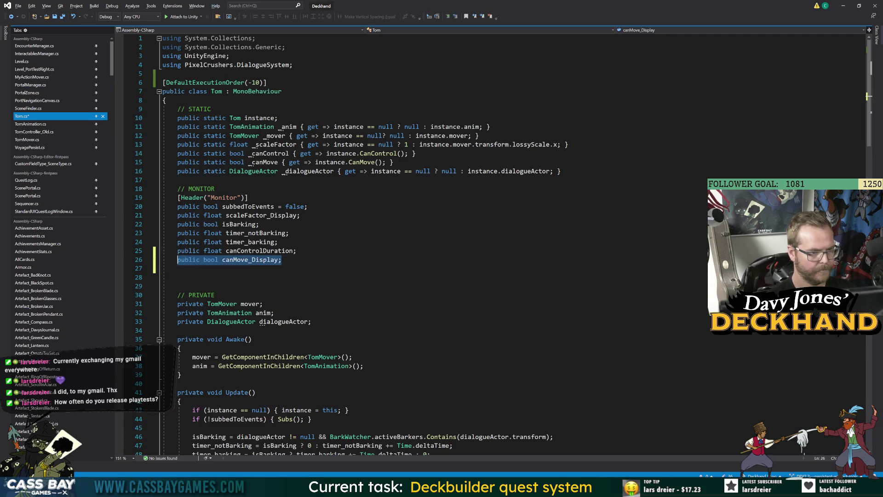
{"action": "key", "text": "ctrl+c"}
{"action": "key", "text": "End"}
{"action": "key", "text": "Return"}
{"action": "key", "text": "ctrl+v"}
{"action": "left_click_drag", "start_coordinate": [233, 268], "coordinate": [248, 268]}
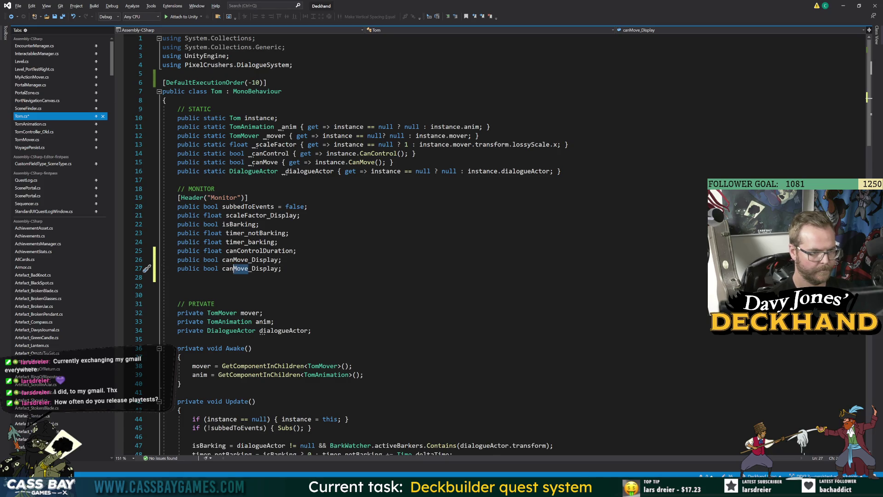
{"action": "type", "text": "Control"}
{"action": "left_click", "coordinate": [276, 215]}
In DebugMonitor, assign canMove_Display = _canMove and canControl_Display = _canControl, then save Tom.cs
{"action": "scroll", "coordinate": [276, 215], "scroll_direction": "down", "scroll_amount": 8}
{"action": "scroll", "coordinate": [276, 216], "scroll_direction": "down", "scroll_amount": 9}
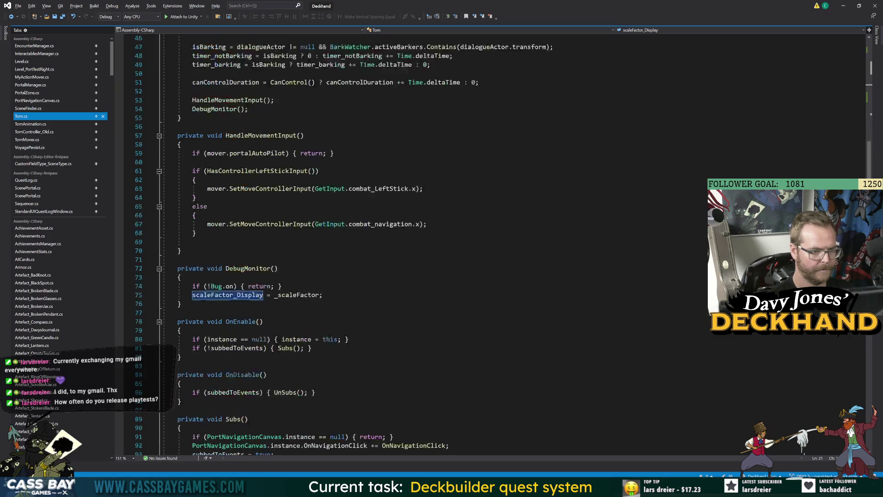
{"action": "left_click", "coordinate": [331, 242]}
{"action": "key", "text": "Return"}
{"action": "type", "text": "ca"}
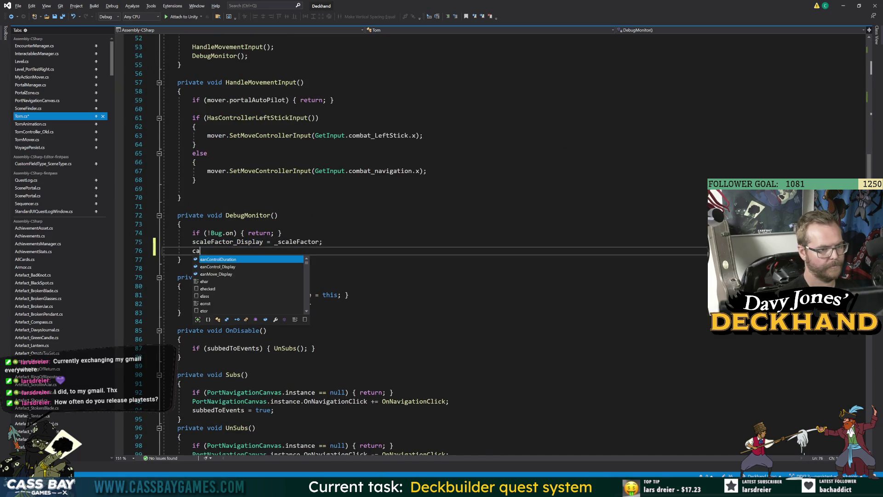
{"action": "type", "text": "nMove_Display = can"}
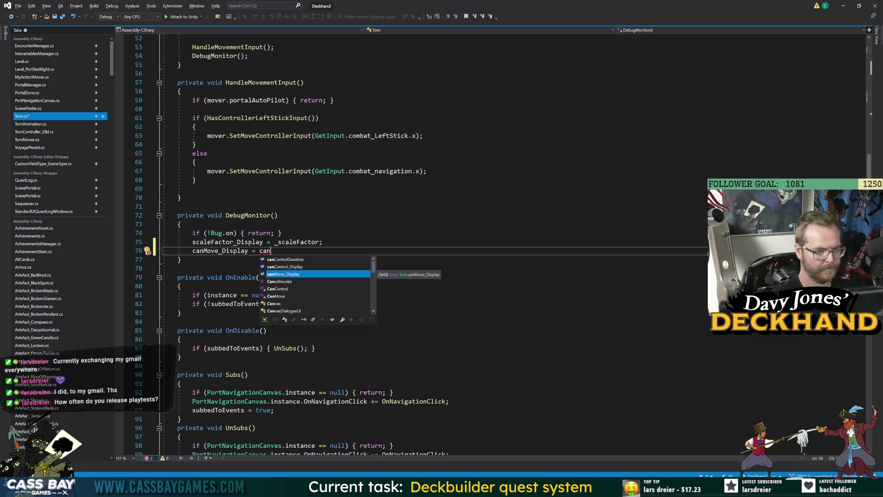
{"action": "key", "text": "BackSpace"}
{"action": "key", "text": "BackSpace"}
{"action": "key", "text": "BackSpace"}
{"action": "type", "text": "_canMove;"}
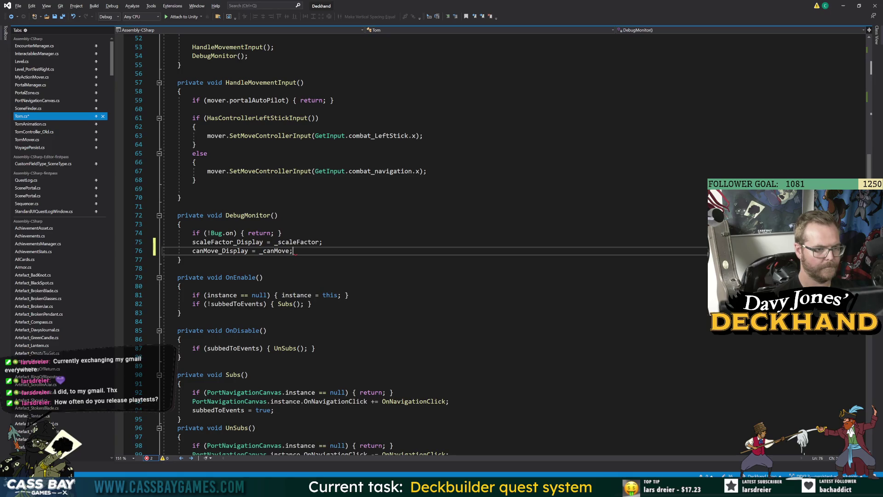
{"action": "key", "text": "Return"}
{"action": "type", "text": "canC"}
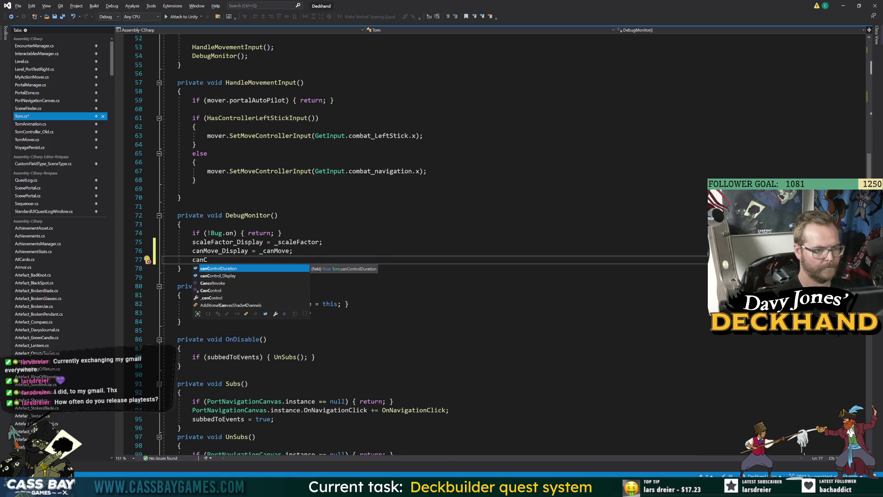
{"action": "type", "text": "ontrol_Display = _canc"}
{"action": "key", "text": "Tab"}
{"action": "type", "text": ";"}
{"action": "key", "text": "ctrl+s"}
{"action": "left_click", "coordinate": [182, 224]}
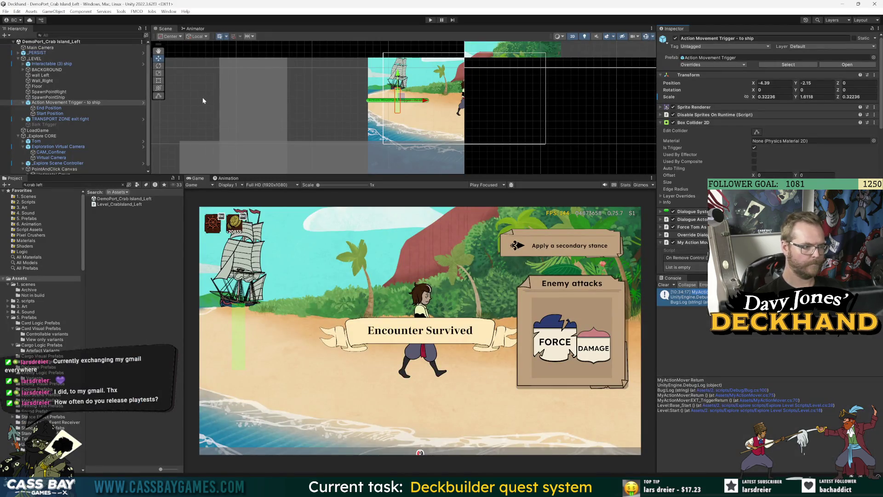
With Tom selected, enter Play mode, walk him along the beach to the ship, and start the voyage
{"action": "left_click", "coordinate": [47, 142]}
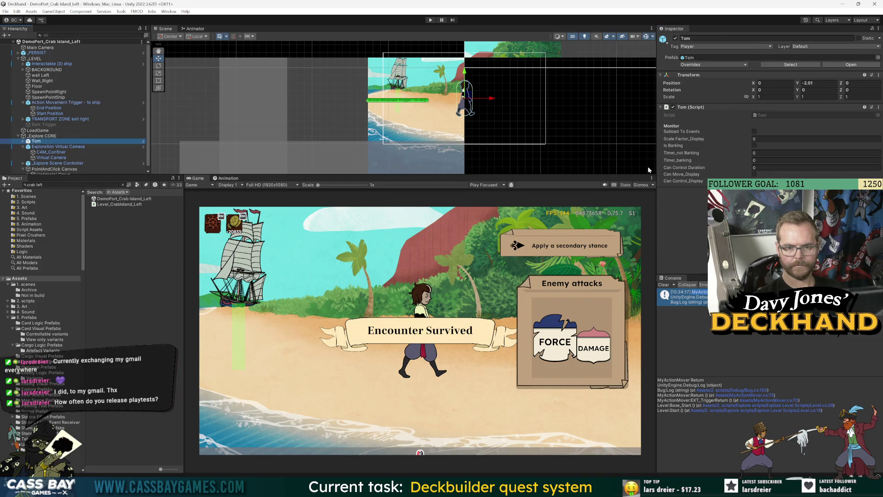
{"action": "left_click", "coordinate": [432, 21]}
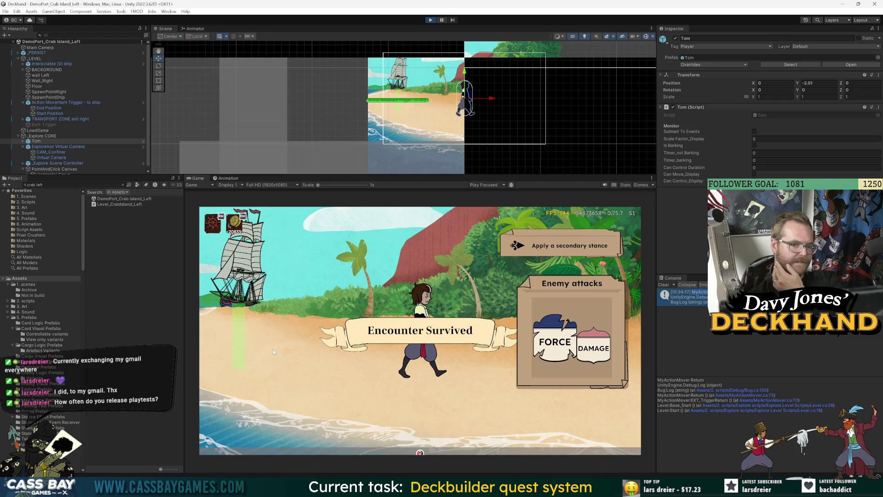
{"action": "left_click", "coordinate": [230, 327]}
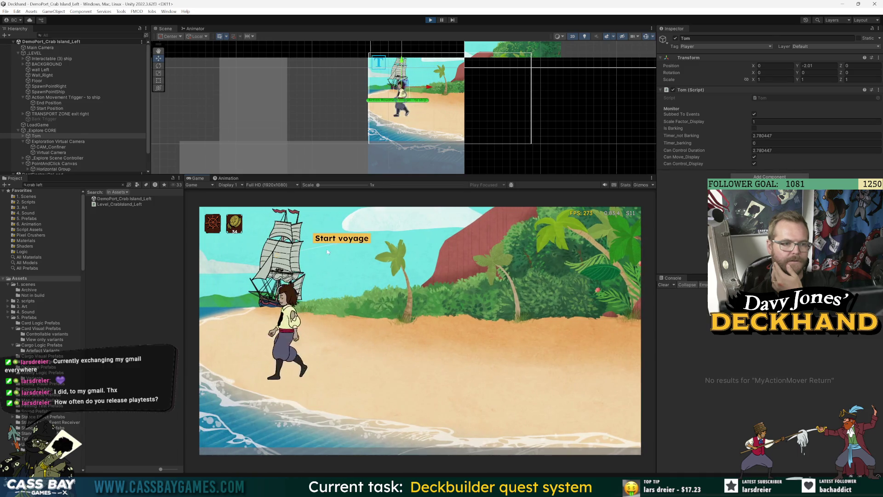
{"action": "left_click", "coordinate": [345, 245]}
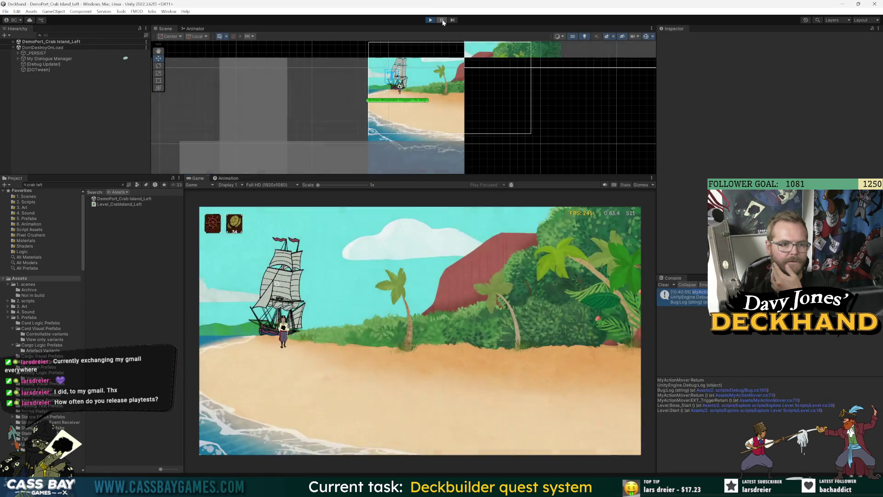
Inspect Tom and his Mover child under _Explore CORE in the Hierarchy
{"action": "left_click", "coordinate": [13, 41]}
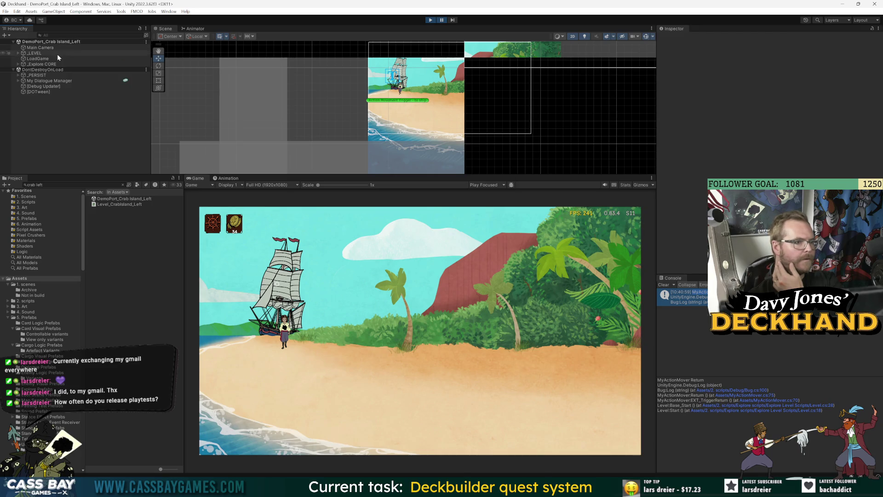
{"action": "left_click", "coordinate": [18, 64]}
{"action": "left_click", "coordinate": [36, 70]}
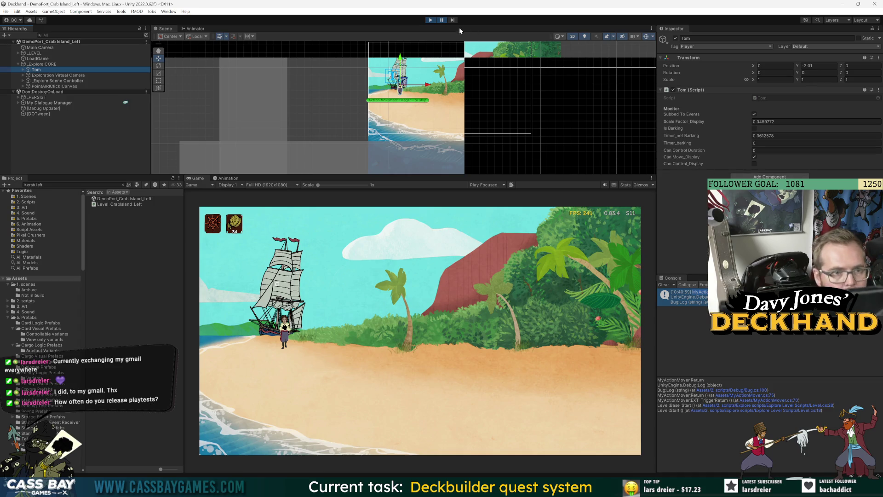
{"action": "left_click", "coordinate": [23, 70]}
{"action": "left_click", "coordinate": [39, 75]}
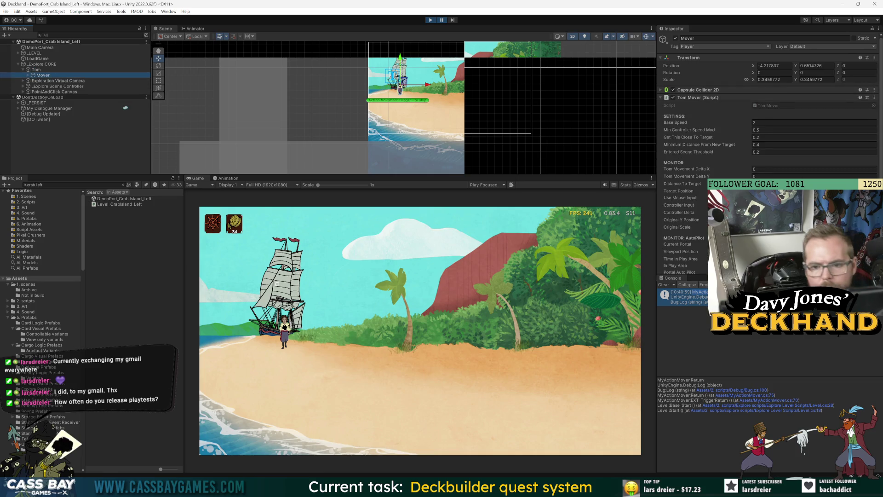
{"action": "scroll", "coordinate": [697, 220], "scroll_direction": "down", "scroll_amount": 3}
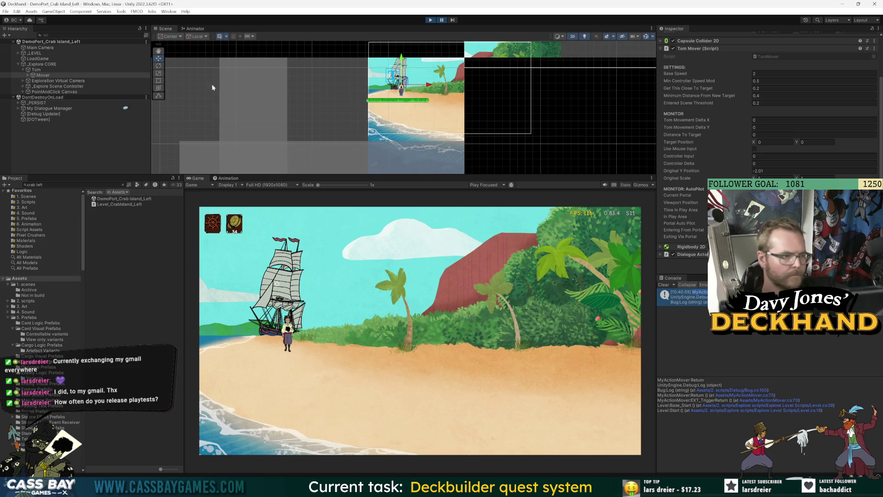
Show Action Movement Trigger - to ship's MONITOR values under _LEVEL, then unpause the game
{"action": "left_click", "coordinate": [19, 53]}
{"action": "left_click", "coordinate": [22, 96]}
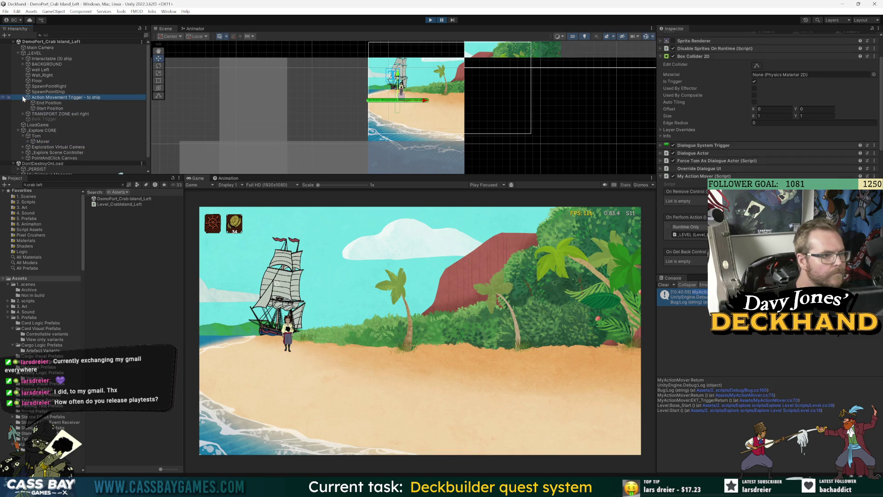
{"action": "scroll", "coordinate": [689, 200], "scroll_direction": "down", "scroll_amount": 8}
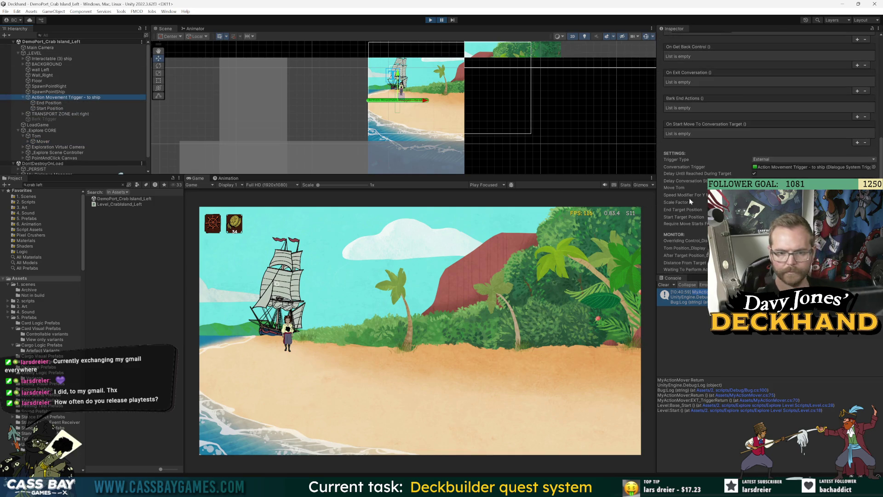
{"action": "scroll", "coordinate": [687, 205], "scroll_direction": "down", "scroll_amount": 4}
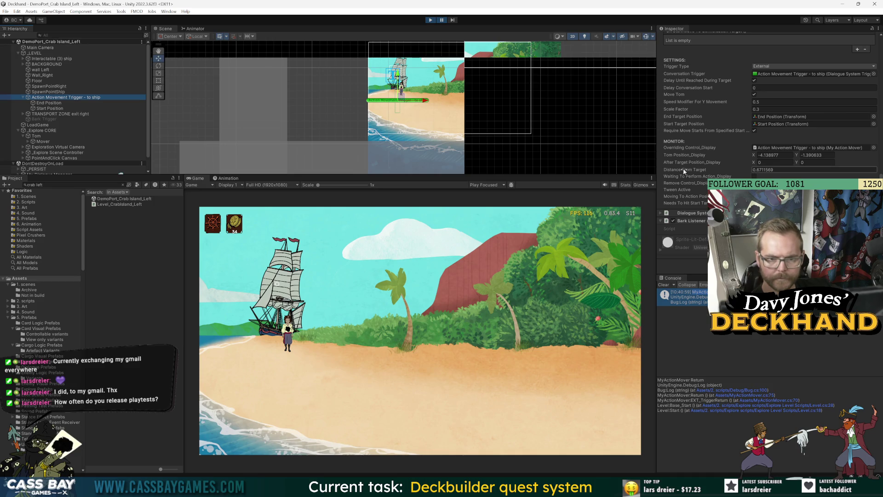
{"action": "left_click", "coordinate": [442, 20]}
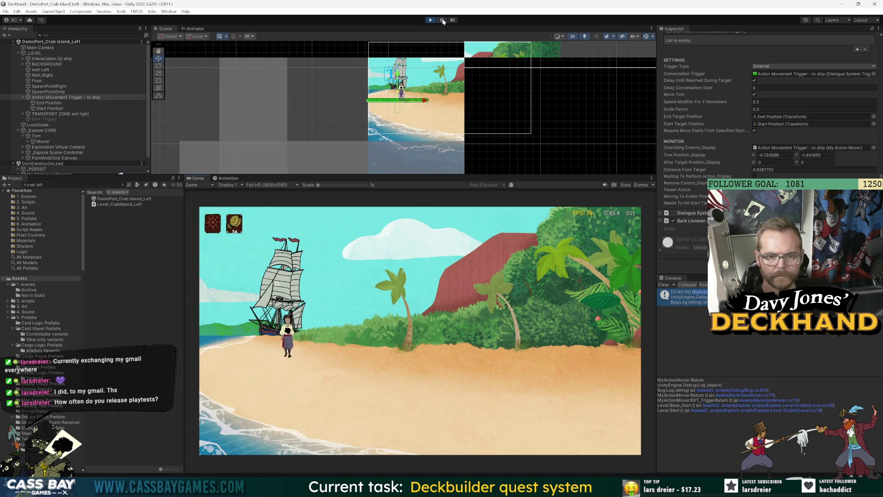